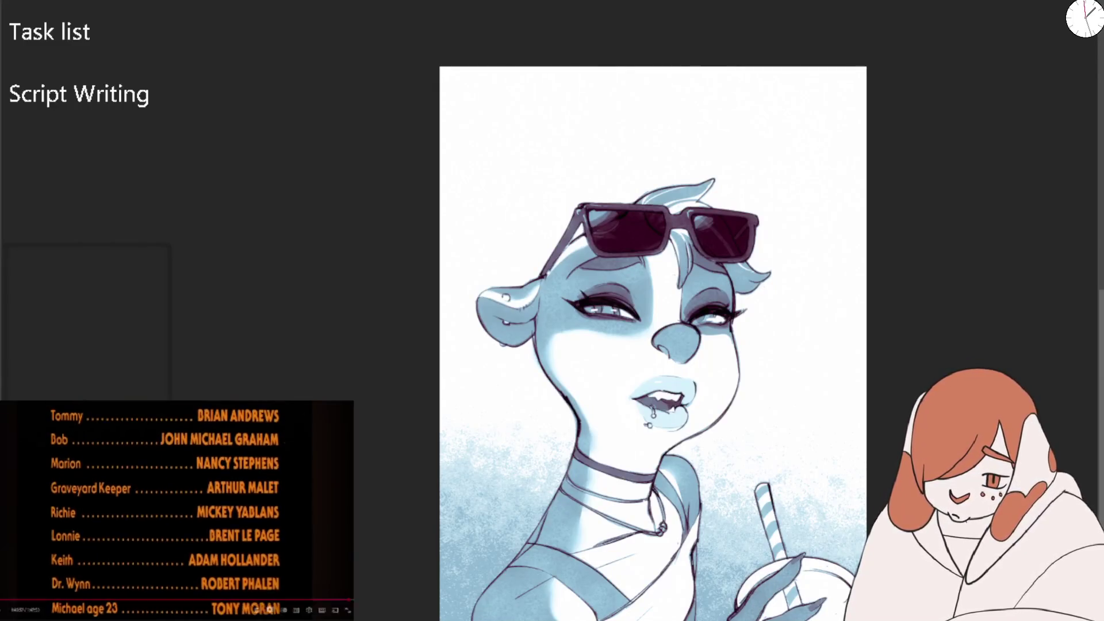
- Scroll the YouTube page back up to the player now showing the next video
{"action": "scroll", "coordinate": [177, 511], "scroll_direction": "down", "scroll_amount": 3}
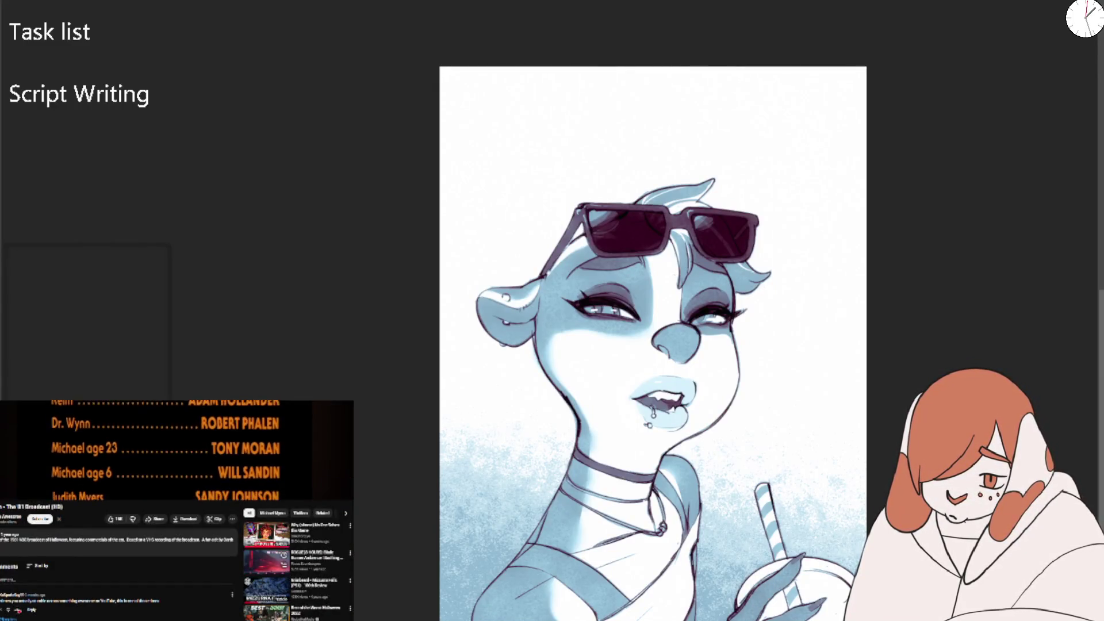
{"action": "scroll", "coordinate": [176, 511], "scroll_direction": "up", "scroll_amount": 3}
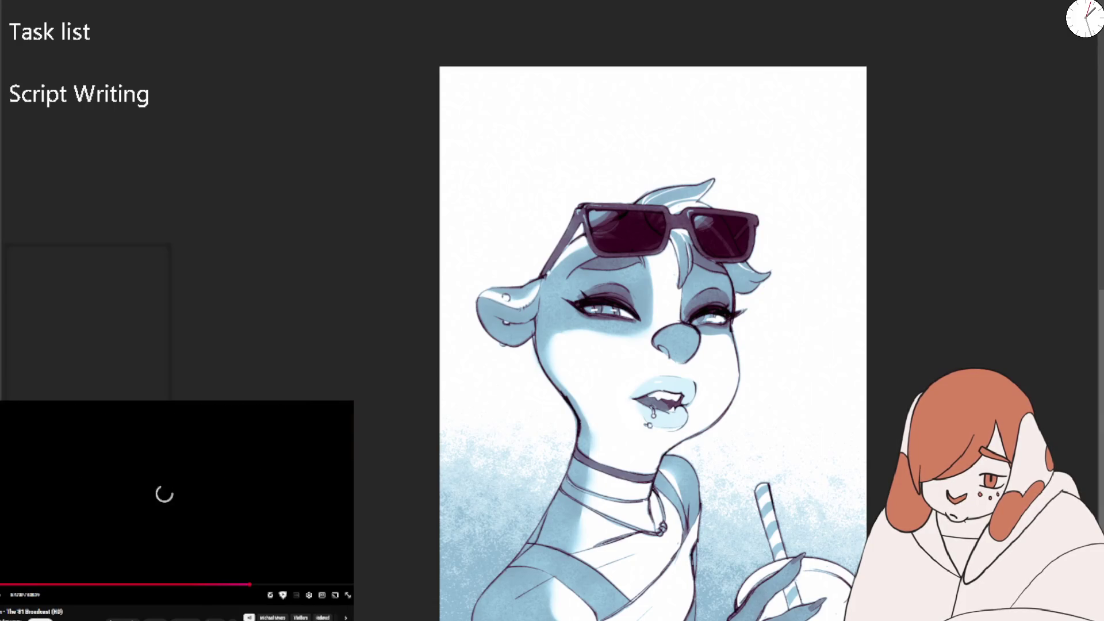
{"action": "scroll", "coordinate": [176, 511], "scroll_direction": "up", "scroll_amount": 1}
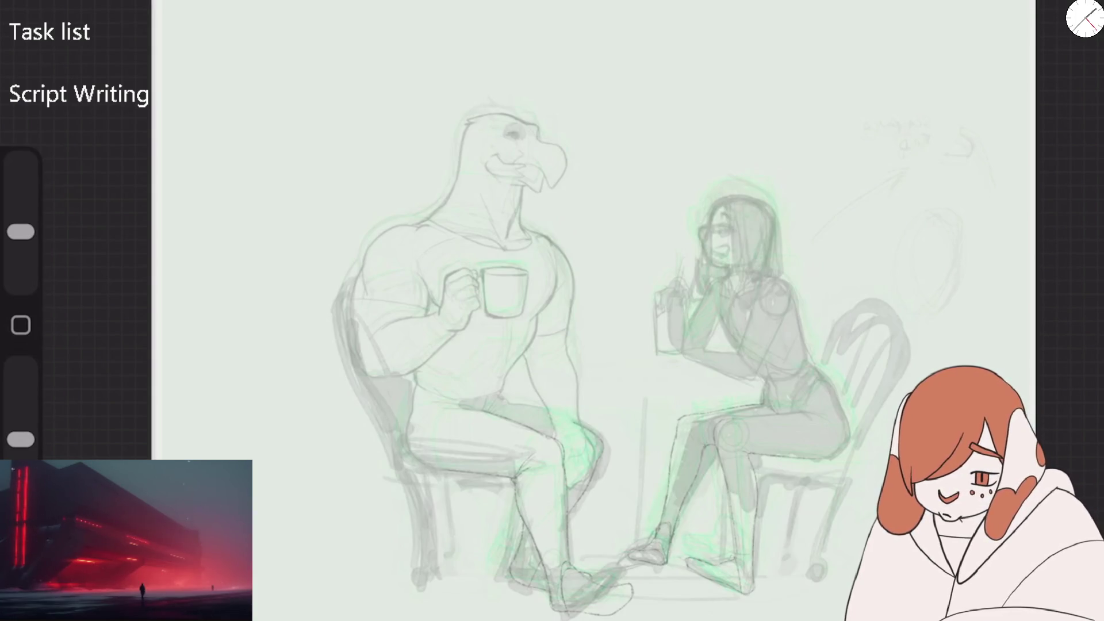
- Try a broad grey test stroke over the mug, then undo it
{"action": "scroll", "coordinate": [650, 241], "scroll_direction": "up", "scroll_amount": 3}
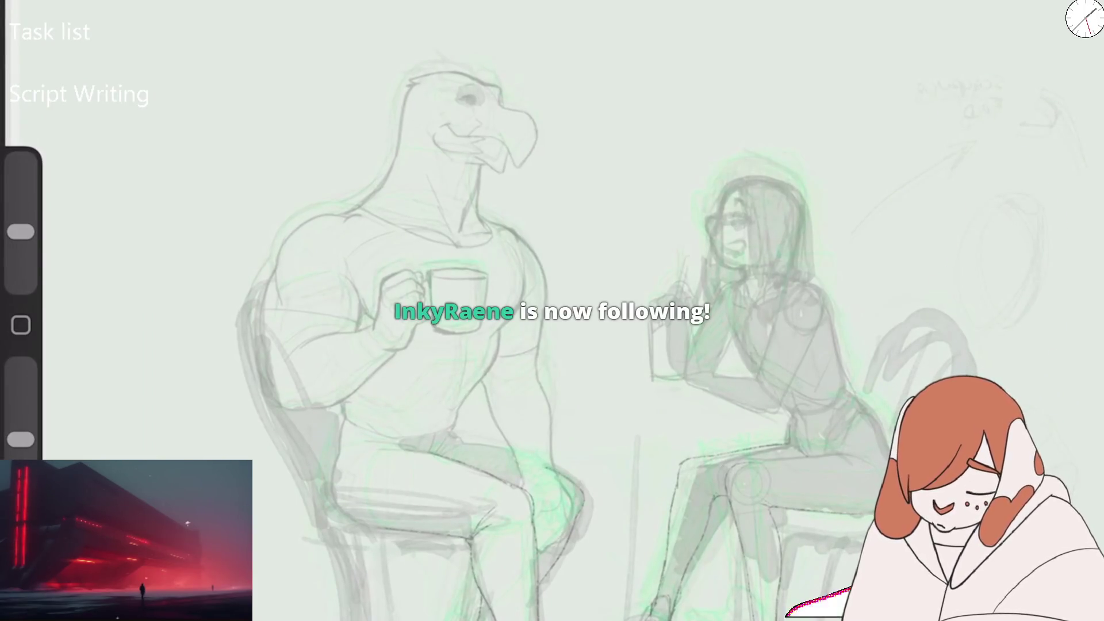
{"action": "scroll", "coordinate": [552, 311], "scroll_direction": "up", "scroll_amount": 2}
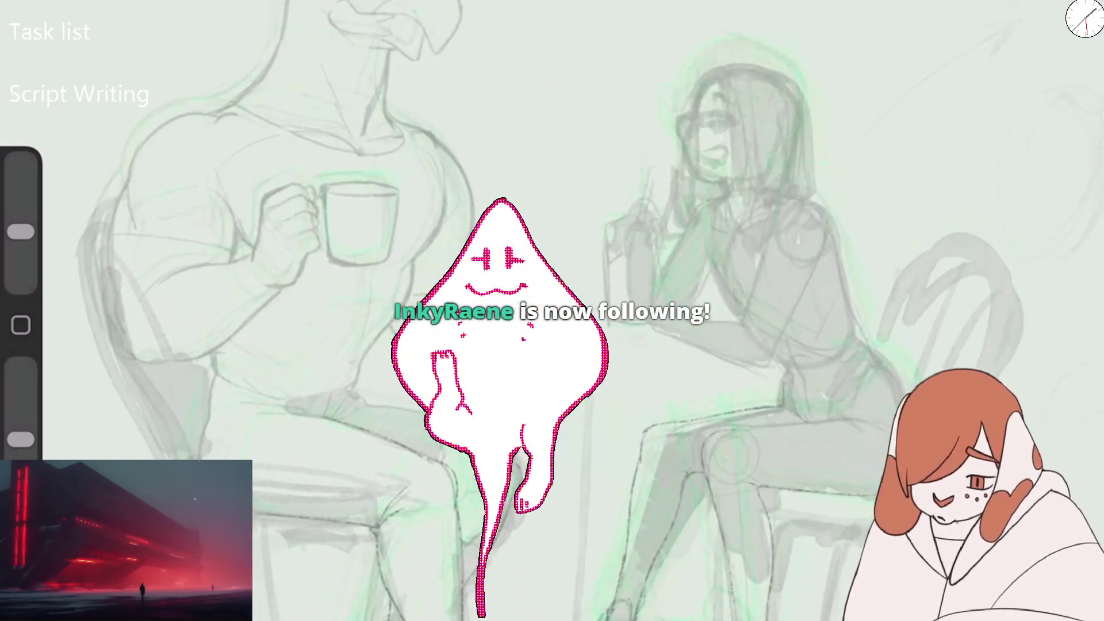
{"action": "scroll", "coordinate": [552, 310], "scroll_direction": "up", "scroll_amount": 2}
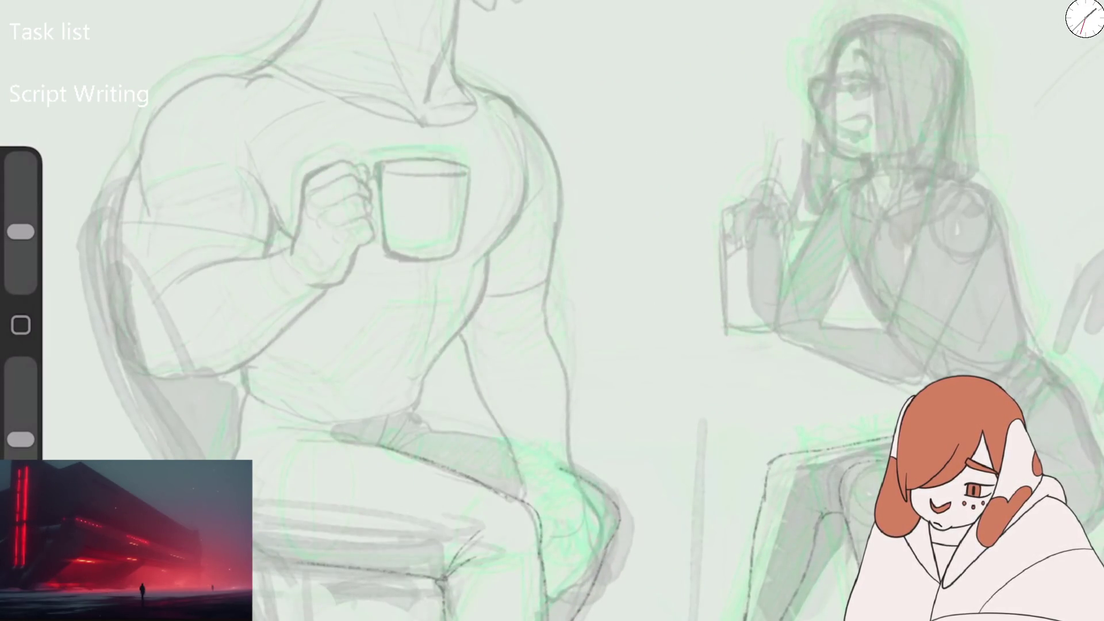
{"action": "left_click_drag", "start_coordinate": [391, 316], "coordinate": [538, 92]}
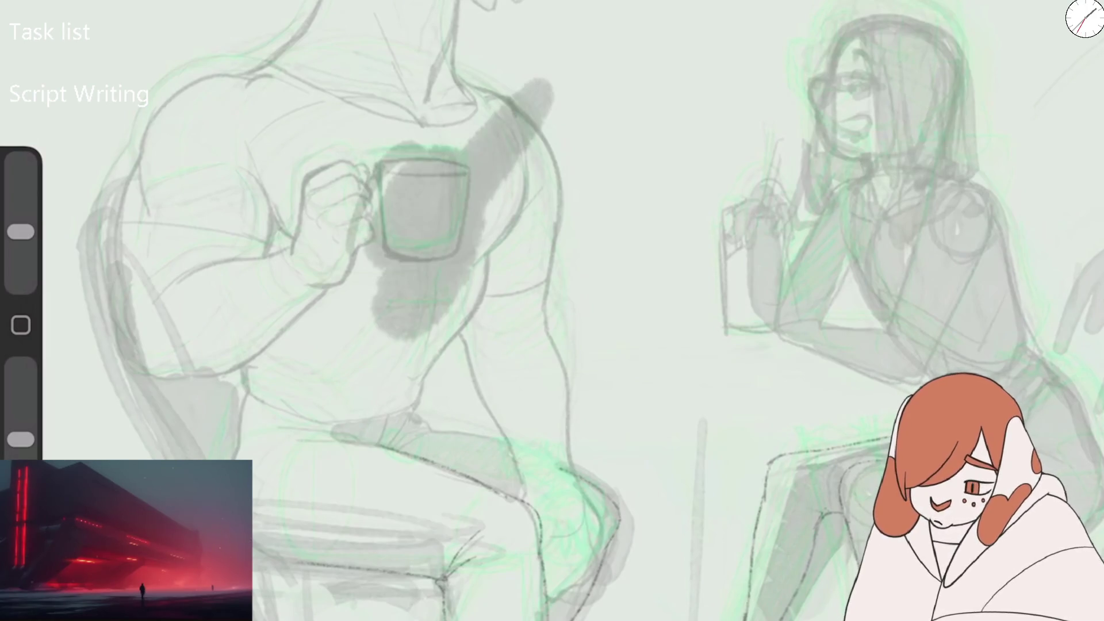
{"action": "key", "text": "ctrl+z"}
- Add new Layer 17 on top, undoing a trial Layer 5 move and Layer 16 opacity raise
{"action": "key", "text": "l"}
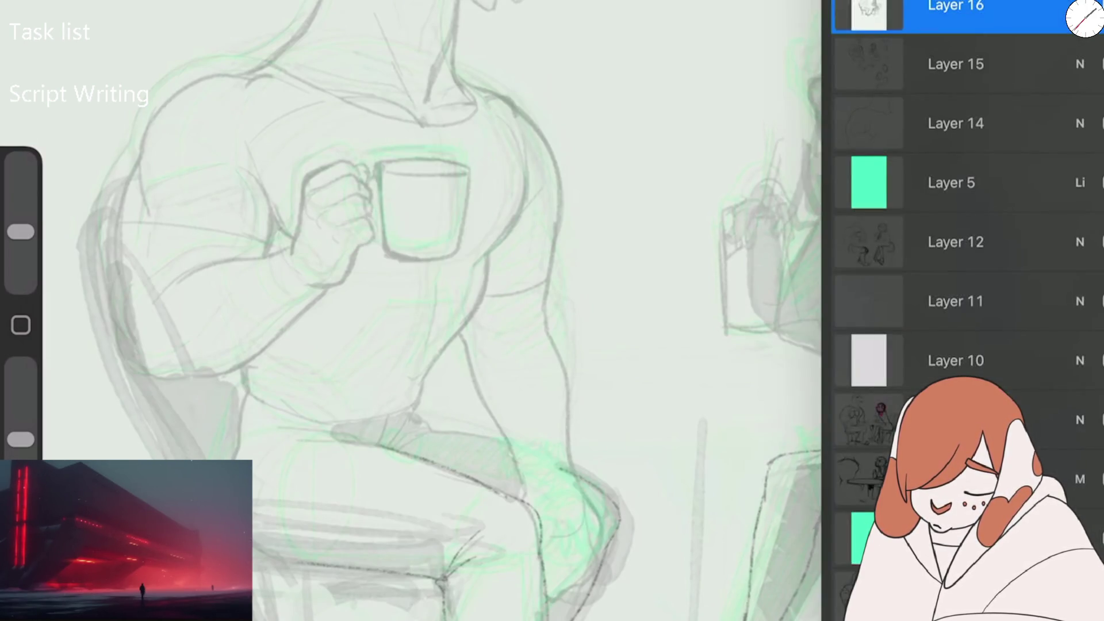
{"action": "key", "text": "ctrl+n"}
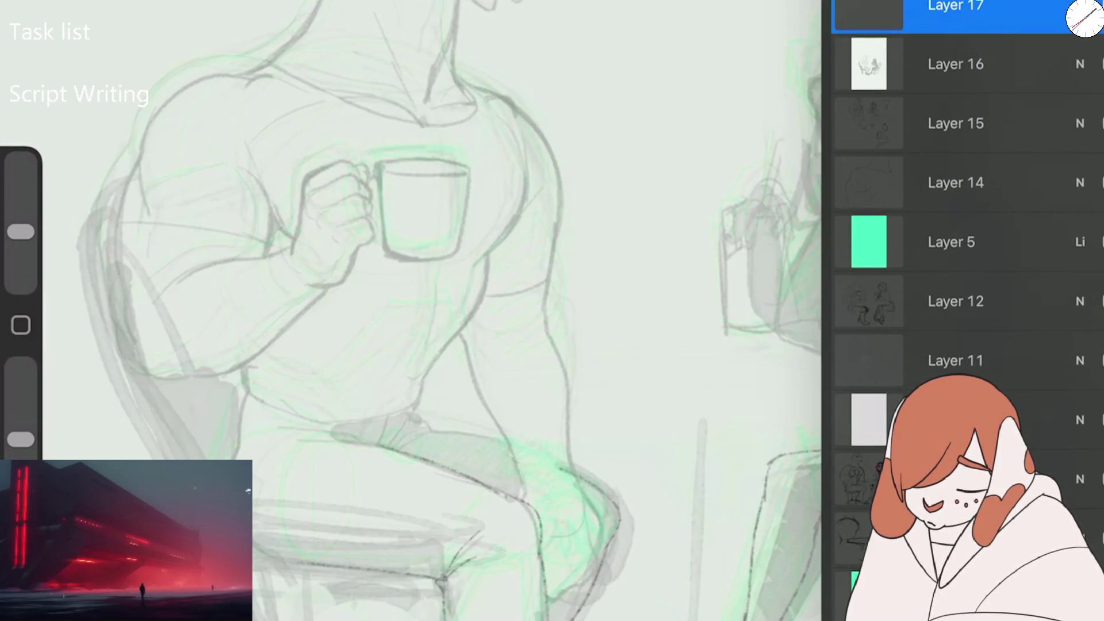
{"action": "left_click", "coordinate": [951, 241]}
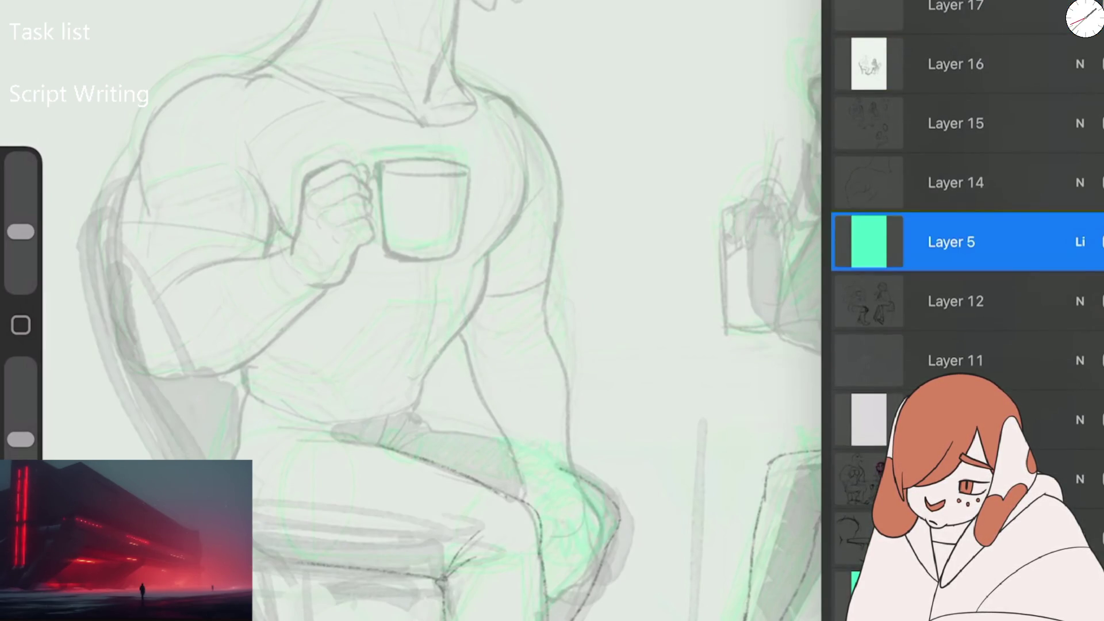
{"action": "mouse_move", "coordinate": [951, 241]}
{"action": "left_mouse_down"}
{"action": "mouse_move", "coordinate": [951, 34]}
{"action": "mouse_move", "coordinate": [952, 59]}
{"action": "left_mouse_up"}
{"action": "left_click", "coordinate": [955, 118]}
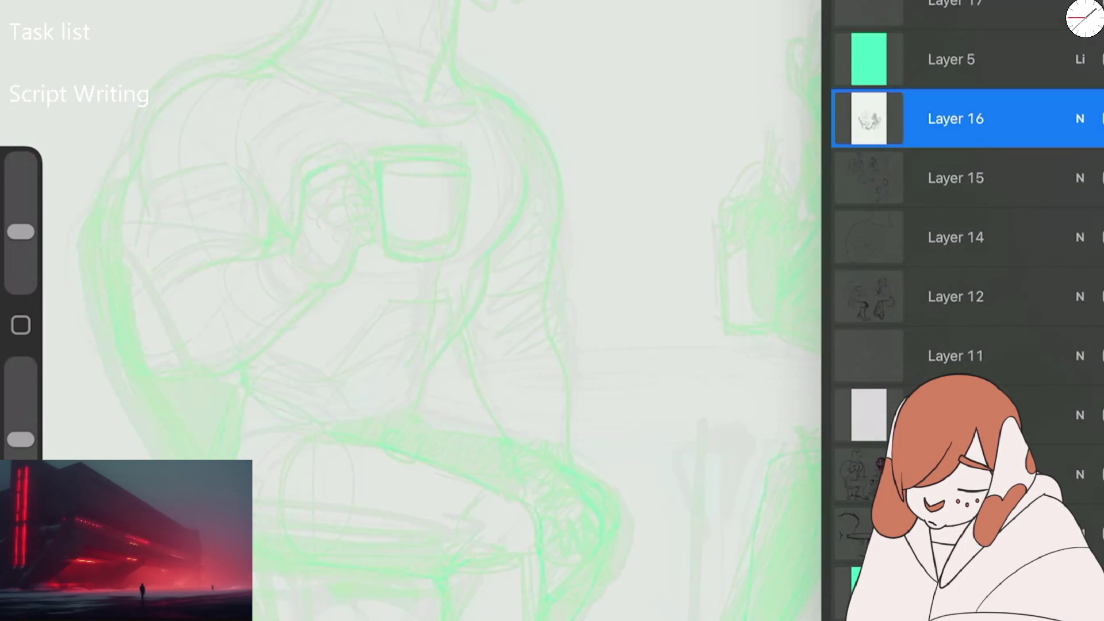
{"action": "left_click", "coordinate": [1080, 118]}
{"action": "left_click_drag", "start_coordinate": [978, 190], "coordinate": [1101, 190]}
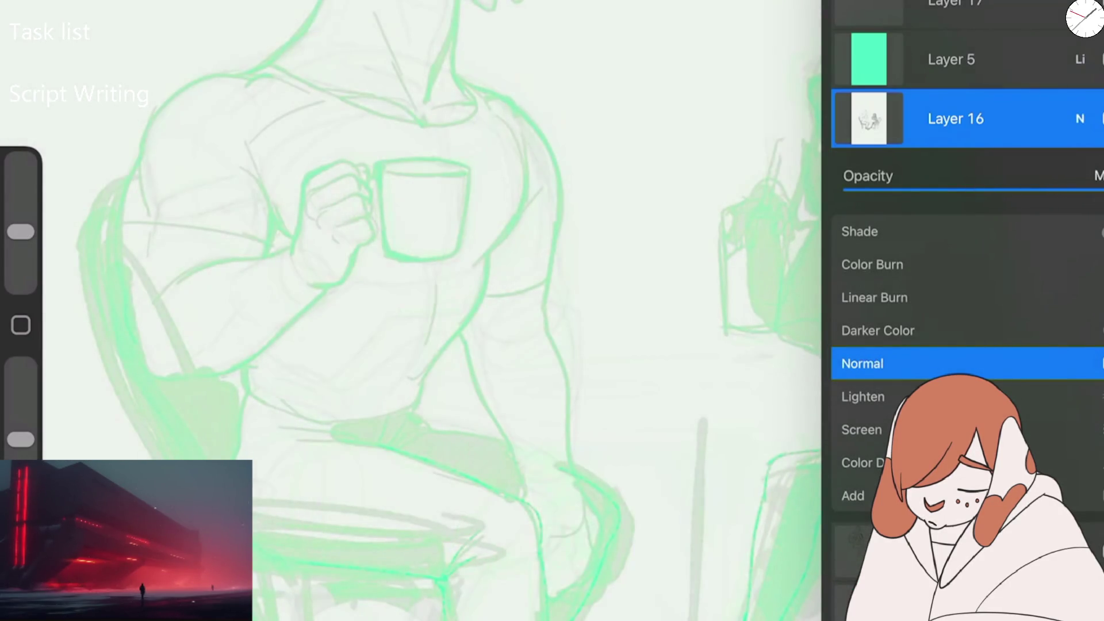
{"action": "key", "text": "Escape"}
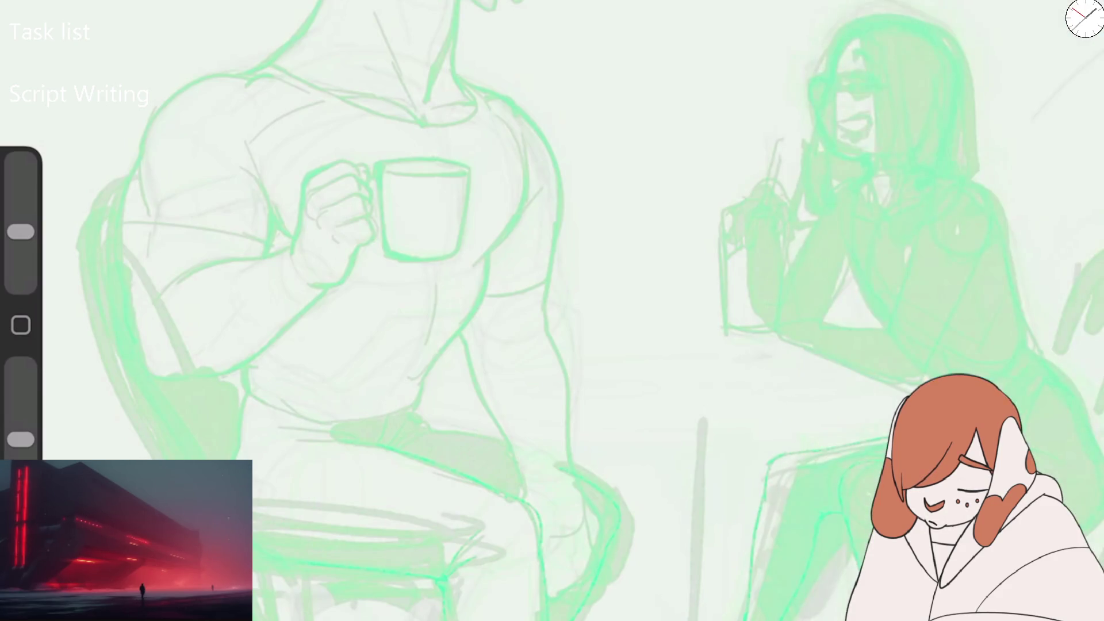
{"action": "key", "text": "ctrl+z"}
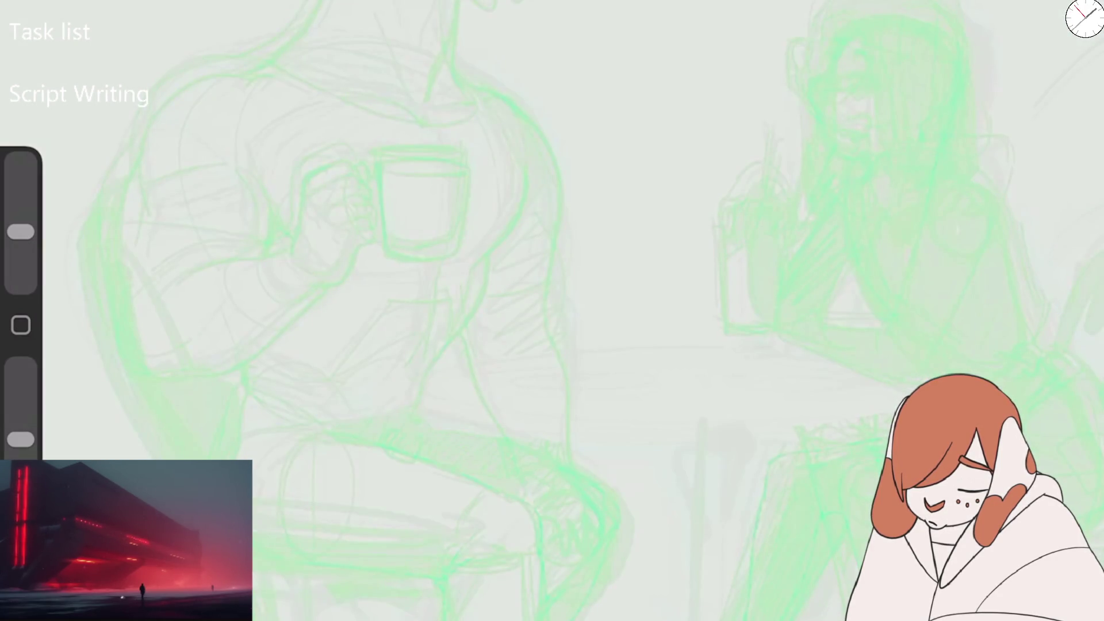
{"action": "key", "text": "ctrl+z"}
- Lower the Layer 16 sketch opacity to about half
{"action": "left_click", "coordinate": [1085, 18]}
{"action": "left_click", "coordinate": [954, 64]}
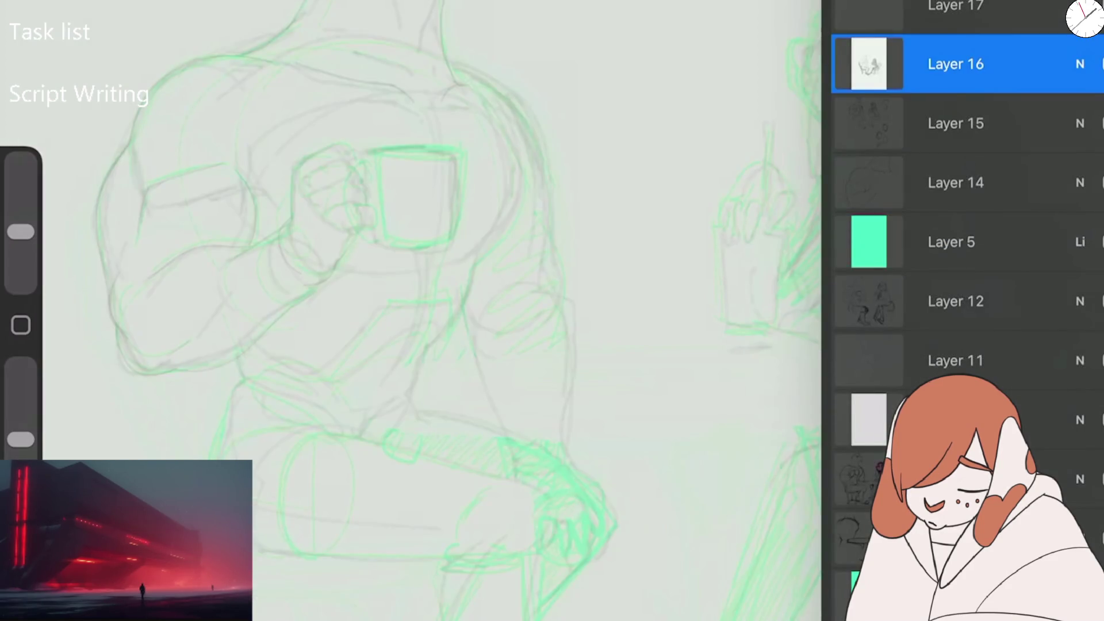
{"action": "left_click", "coordinate": [1080, 64]}
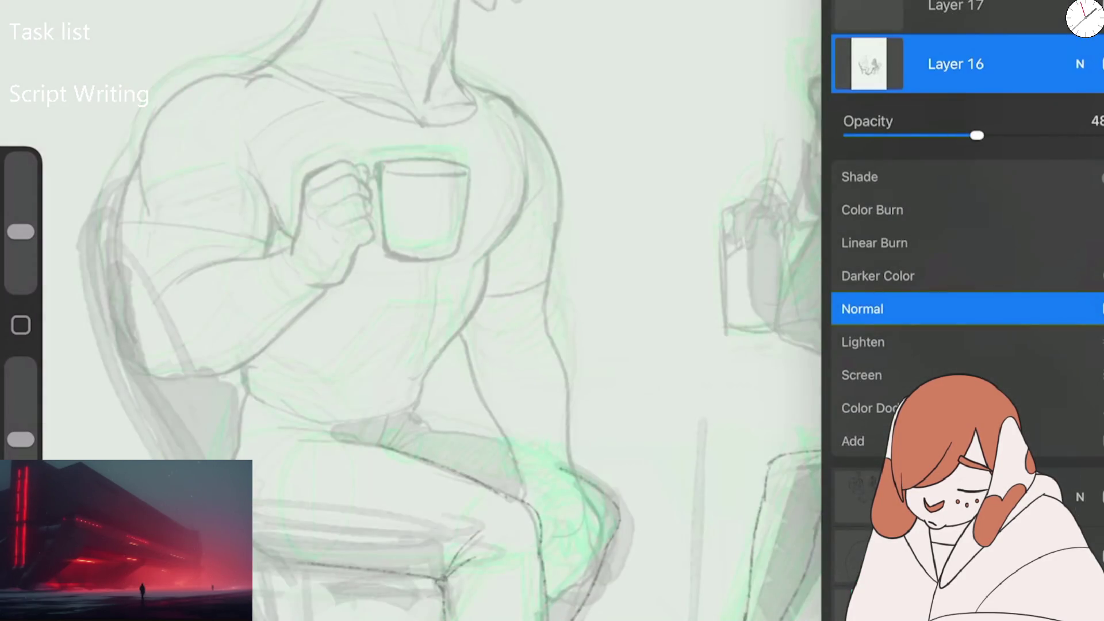
{"action": "mouse_move", "coordinate": [1047, 135]}
{"action": "left_mouse_down"}
{"action": "mouse_move", "coordinate": [902, 136]}
{"action": "mouse_move", "coordinate": [981, 136]}
{"action": "left_mouse_up"}
{"action": "left_click", "coordinate": [1080, 63]}
- Select Layer 17, pick a dark colour and set brush opacity to 41%, discarding test strokes
{"action": "left_click", "coordinate": [954, 7]}
{"action": "left_click", "coordinate": [1085, 18]}
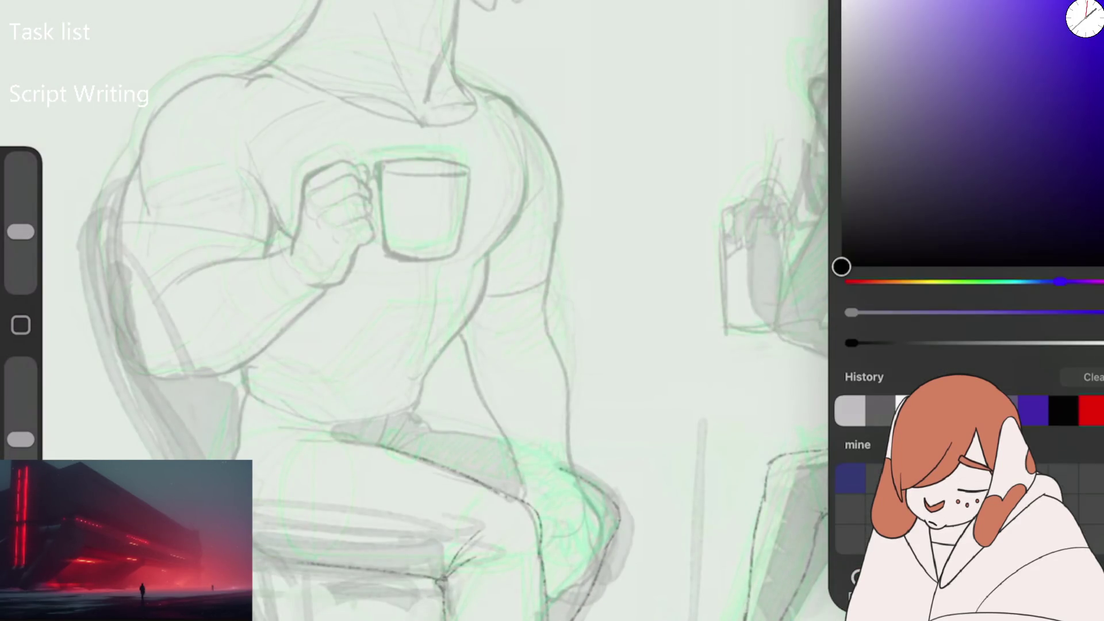
{"action": "left_click_drag", "start_coordinate": [713, 95], "coordinate": [469, 402]}
{"action": "key", "text": "ctrl+z"}
{"action": "left_click_drag", "start_coordinate": [21, 439], "coordinate": [20, 367]}
{"action": "mouse_move", "coordinate": [275, 164]}
{"action": "left_mouse_down"}
{"action": "mouse_move", "coordinate": [175, 386]}
{"action": "mouse_move", "coordinate": [406, 198]}
{"action": "left_mouse_up"}
{"action": "key", "text": "ctrl+z"}
{"action": "key", "text": "ctrl+z"}
{"action": "scroll", "coordinate": [552, 310], "scroll_direction": "left", "scroll_amount": 5}
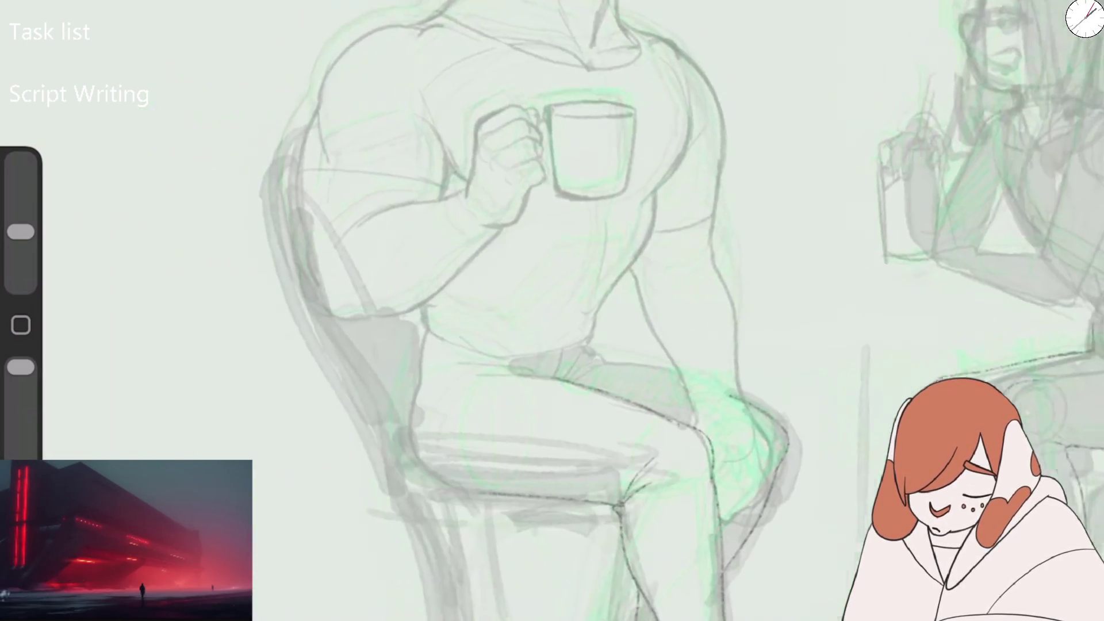
{"action": "key", "text": "l"}
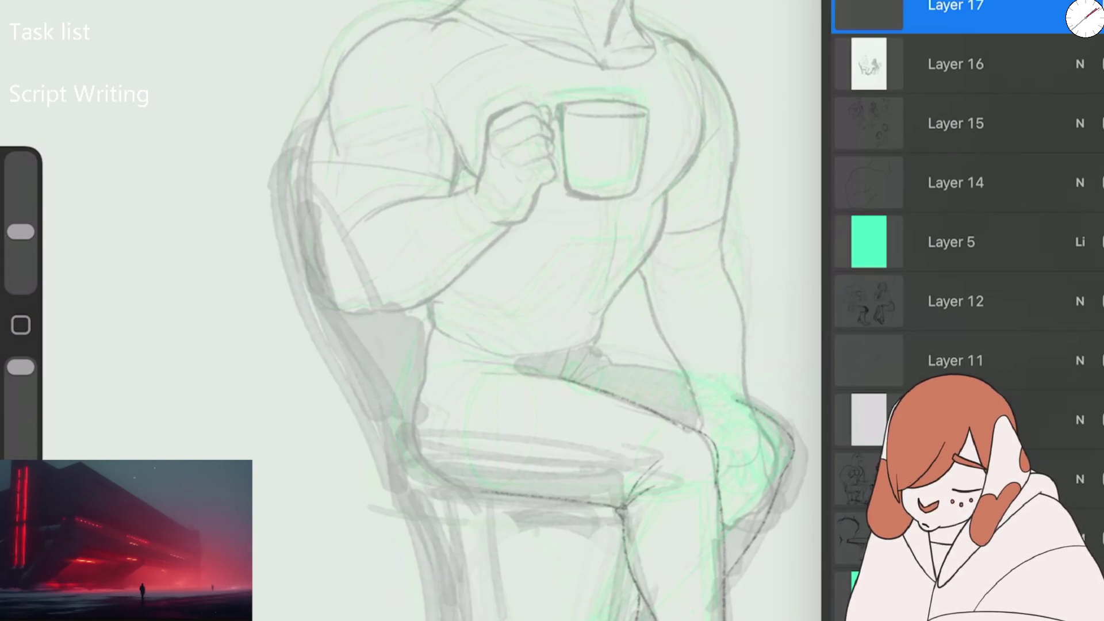
- Try Noisy Rake, Gestalt Sketcher and Bit Syrup brushes, undoing a black test stroke
{"action": "key", "text": "b"}
{"action": "left_click", "coordinate": [783, 47]}
{"action": "left_click", "coordinate": [970, 59]}
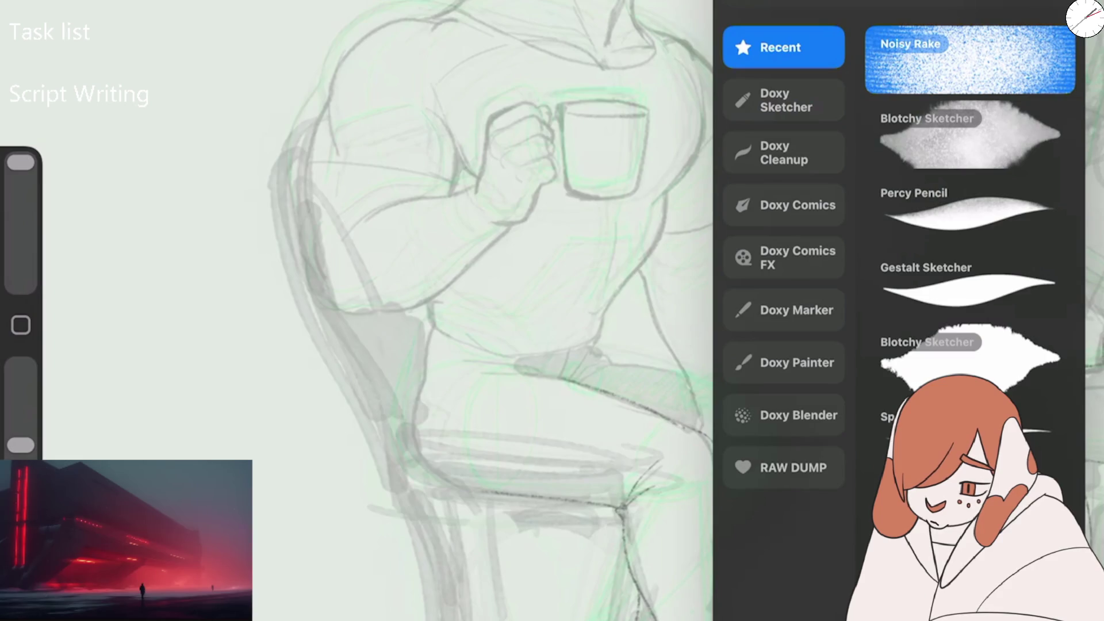
{"action": "left_click", "coordinate": [969, 283]}
{"action": "left_click", "coordinate": [783, 152]}
{"action": "left_click", "coordinate": [972, 116]}
{"action": "mouse_move", "coordinate": [469, 318]}
{"action": "left_mouse_down"}
{"action": "mouse_move", "coordinate": [610, 253]}
{"action": "mouse_move", "coordinate": [620, 178]}
{"action": "left_mouse_up"}
{"action": "scroll", "coordinate": [477, 189], "scroll_direction": "up", "scroll_amount": 5}
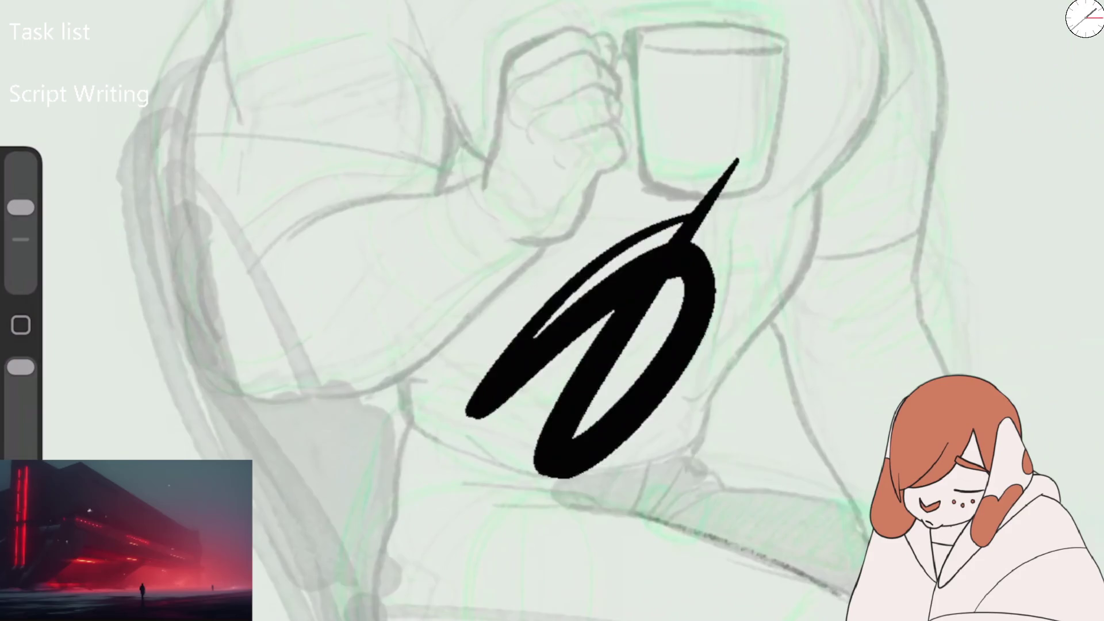
{"action": "key", "text": "ctrl+z"}
- Discard trial arm strokes and switch to the Narinder Cleanup brush at 26% size
{"action": "mouse_move", "coordinate": [227, 1]}
{"action": "left_mouse_down"}
{"action": "mouse_move", "coordinate": [179, 230]}
{"action": "mouse_move", "coordinate": [190, 290]}
{"action": "mouse_move", "coordinate": [296, 396]}
{"action": "left_mouse_up"}
{"action": "left_click_drag", "start_coordinate": [239, 271], "coordinate": [462, 195]}
{"action": "key", "text": "ctrl+z"}
{"action": "key", "text": "ctrl+z"}
{"action": "key", "text": "ctrl+z"}
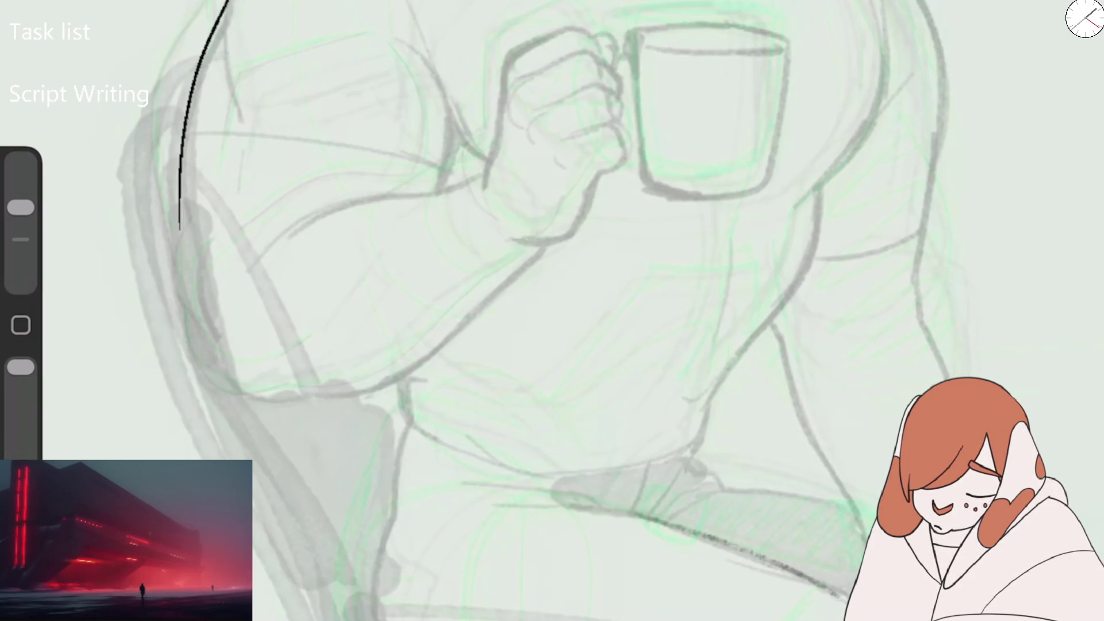
{"action": "key", "text": "ctrl+z"}
{"action": "key", "text": "b"}
{"action": "left_click", "coordinate": [969, 156]}
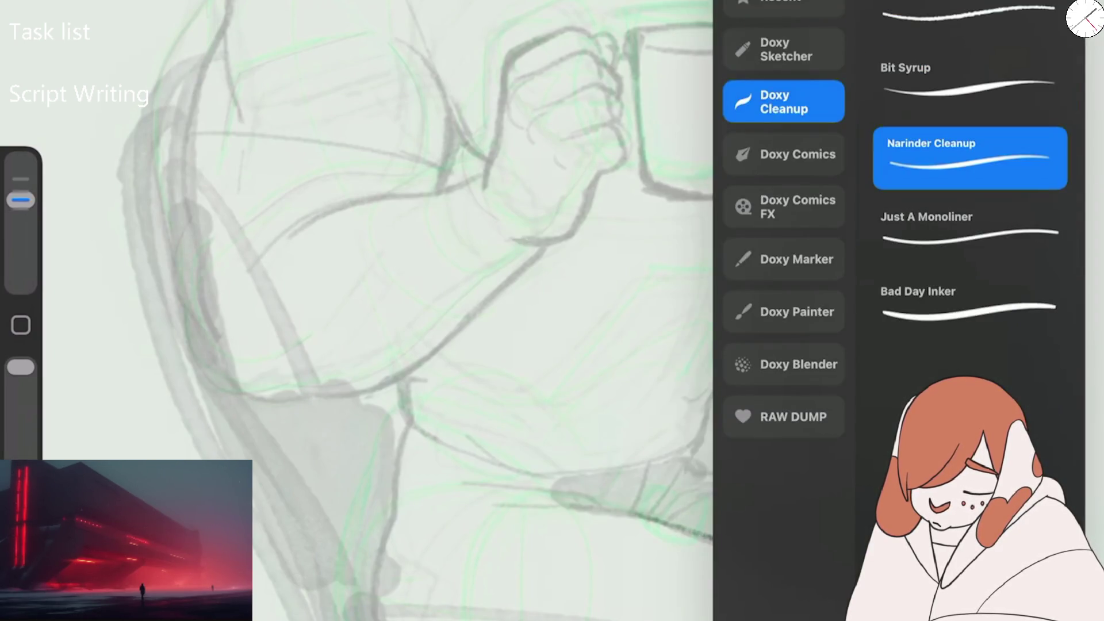
{"action": "mouse_move", "coordinate": [295, 36]}
{"action": "left_mouse_down"}
{"action": "mouse_move", "coordinate": [251, 52]}
{"action": "mouse_move", "coordinate": [201, 315]}
{"action": "left_mouse_up"}
{"action": "left_click_drag", "start_coordinate": [320, 49], "coordinate": [291, 345]}
{"action": "key", "text": "ctrl+z"}
{"action": "key", "text": "ctrl+z"}
{"action": "mouse_move", "coordinate": [21, 199]}
{"action": "left_mouse_down"}
{"action": "mouse_move", "coordinate": [21, 219]}
{"action": "mouse_move", "coordinate": [20, 209]}
{"action": "left_mouse_up"}
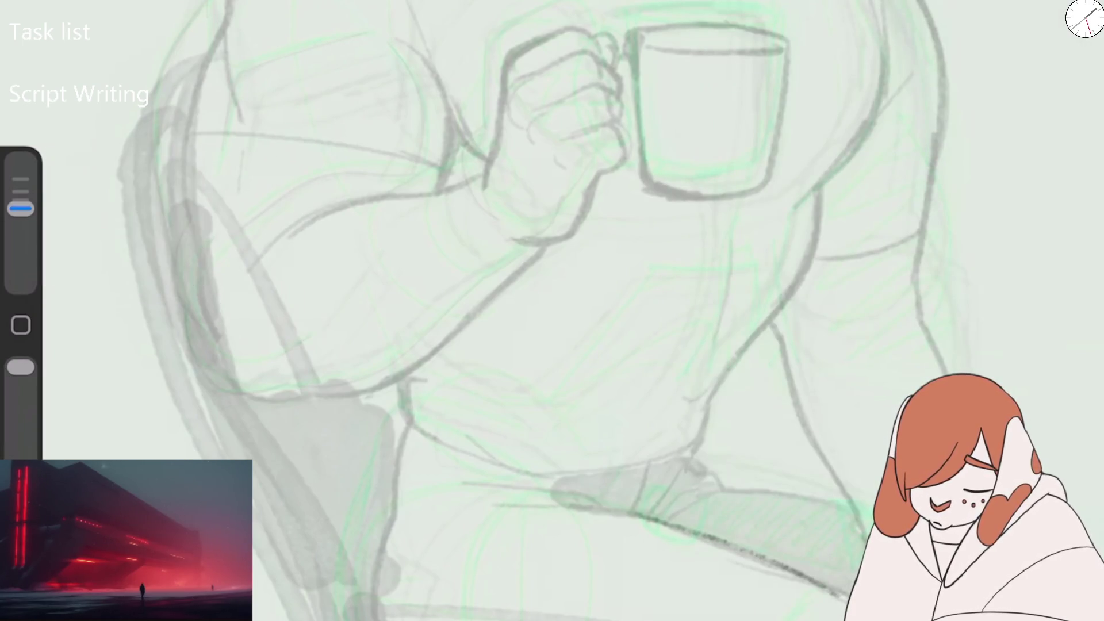
- Ink the upper arm's outer curve, the forearm and its underside, and a chest line
{"action": "mouse_move", "coordinate": [237, 4]}
{"action": "left_mouse_down"}
{"action": "mouse_move", "coordinate": [197, 240]}
{"action": "mouse_move", "coordinate": [198, 303]}
{"action": "mouse_move", "coordinate": [282, 407]}
{"action": "left_mouse_up"}
{"action": "mouse_move", "coordinate": [253, 257]}
{"action": "left_mouse_down"}
{"action": "mouse_move", "coordinate": [330, 205]}
{"action": "mouse_move", "coordinate": [489, 176]}
{"action": "left_mouse_up"}
{"action": "mouse_move", "coordinate": [230, 386]}
{"action": "left_mouse_down"}
{"action": "mouse_move", "coordinate": [341, 398]}
{"action": "mouse_move", "coordinate": [412, 377]}
{"action": "mouse_move", "coordinate": [526, 253]}
{"action": "left_mouse_up"}
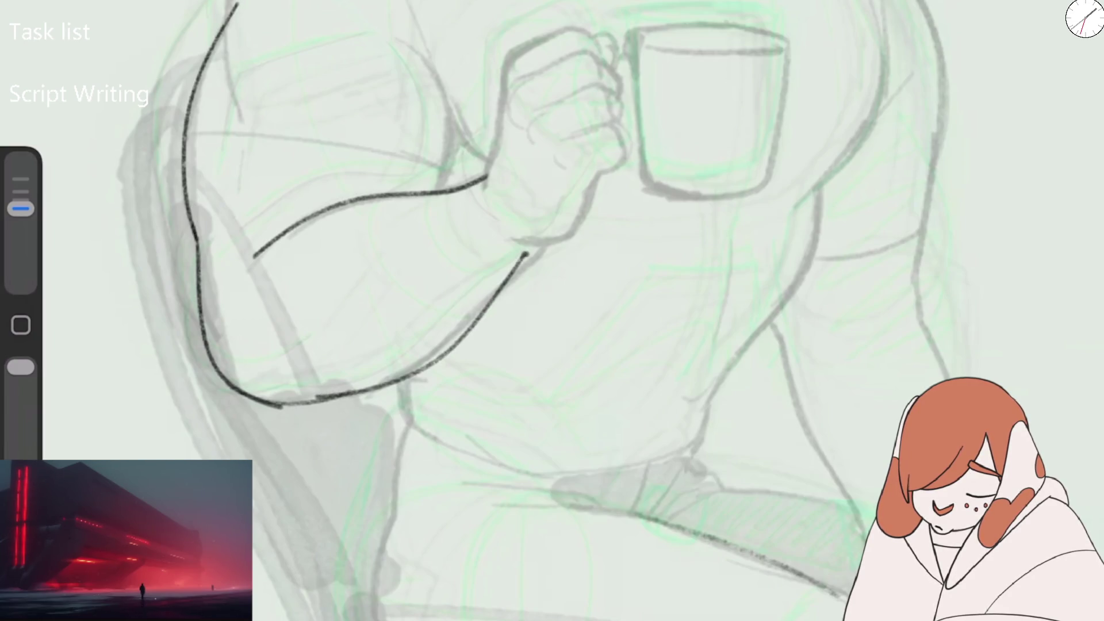
{"action": "mouse_move", "coordinate": [432, 199]}
{"action": "left_mouse_down"}
{"action": "mouse_move", "coordinate": [437, 66]}
{"action": "mouse_move", "coordinate": [400, 3]}
{"action": "left_mouse_up"}
{"action": "scroll", "coordinate": [552, 310], "scroll_direction": "up", "scroll_amount": 5}
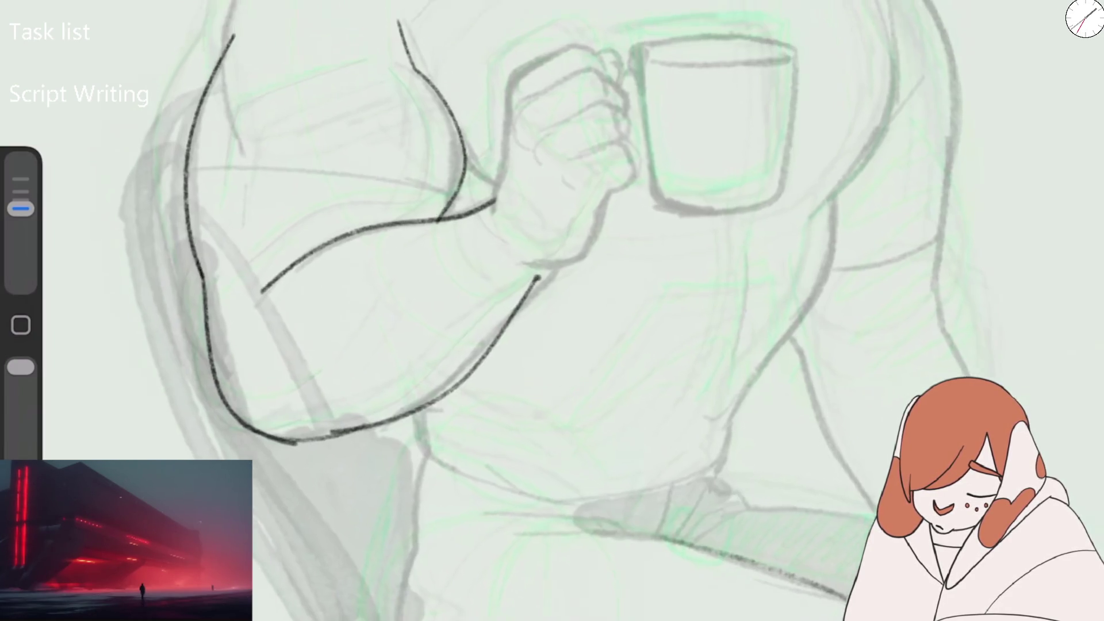
{"action": "mouse_move", "coordinate": [352, 28]}
{"action": "left_mouse_down"}
{"action": "mouse_move", "coordinate": [231, 172]}
{"action": "mouse_move", "coordinate": [234, 259]}
{"action": "mouse_move", "coordinate": [233, 132]}
{"action": "mouse_move", "coordinate": [331, 40]}
{"action": "mouse_move", "coordinate": [393, 36]}
{"action": "mouse_move", "coordinate": [433, 1]}
{"action": "left_mouse_up"}
{"action": "key", "text": "ctrl+z"}
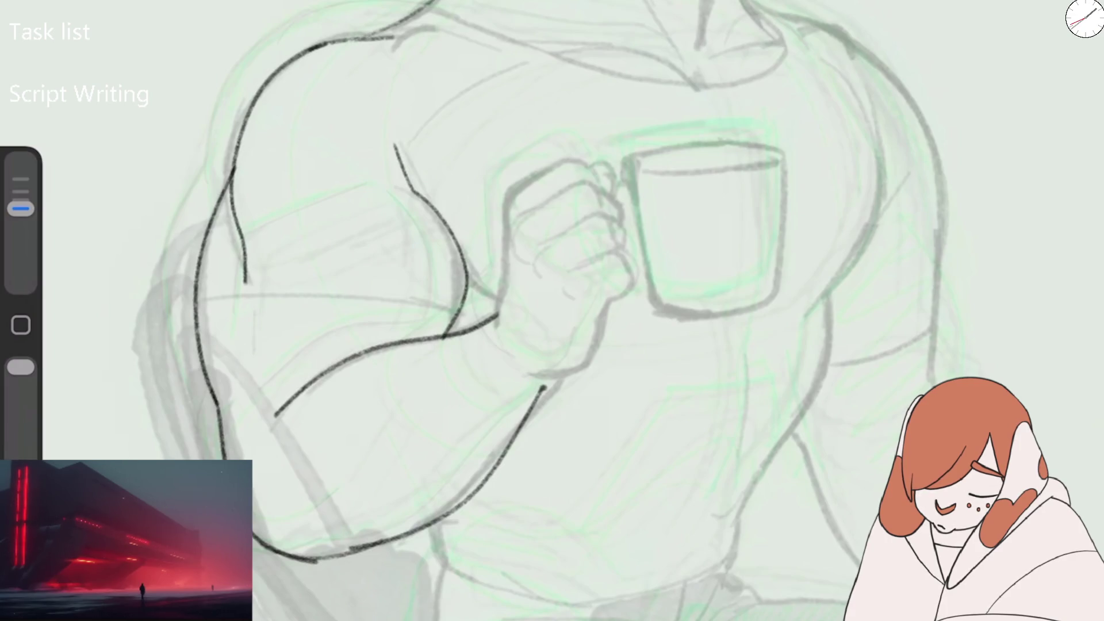
- Refine the inner arm and back-of-arm lines with a thinner brush
{"action": "left_click_drag", "start_coordinate": [233, 226], "coordinate": [254, 290]}
{"action": "key", "text": "ctrl+z"}
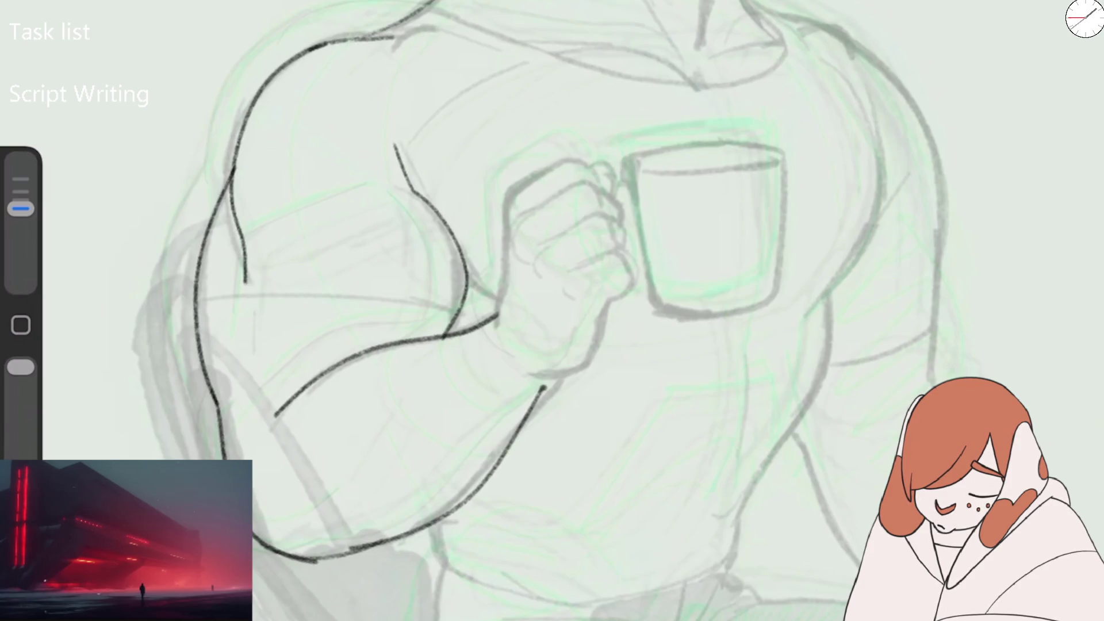
{"action": "left_click_drag", "start_coordinate": [21, 208], "coordinate": [21, 162]}
{"action": "key", "text": "ctrl+z"}
{"action": "key", "text": "ctrl+z"}
{"action": "key", "text": "ctrl+z"}
{"action": "mouse_move", "coordinate": [21, 367]}
{"action": "left_mouse_down"}
{"action": "mouse_move", "coordinate": [21, 418]}
{"action": "mouse_move", "coordinate": [20, 367]}
{"action": "left_mouse_up"}
{"action": "key", "text": "ctrl+z"}
{"action": "key", "text": "ctrl+z"}
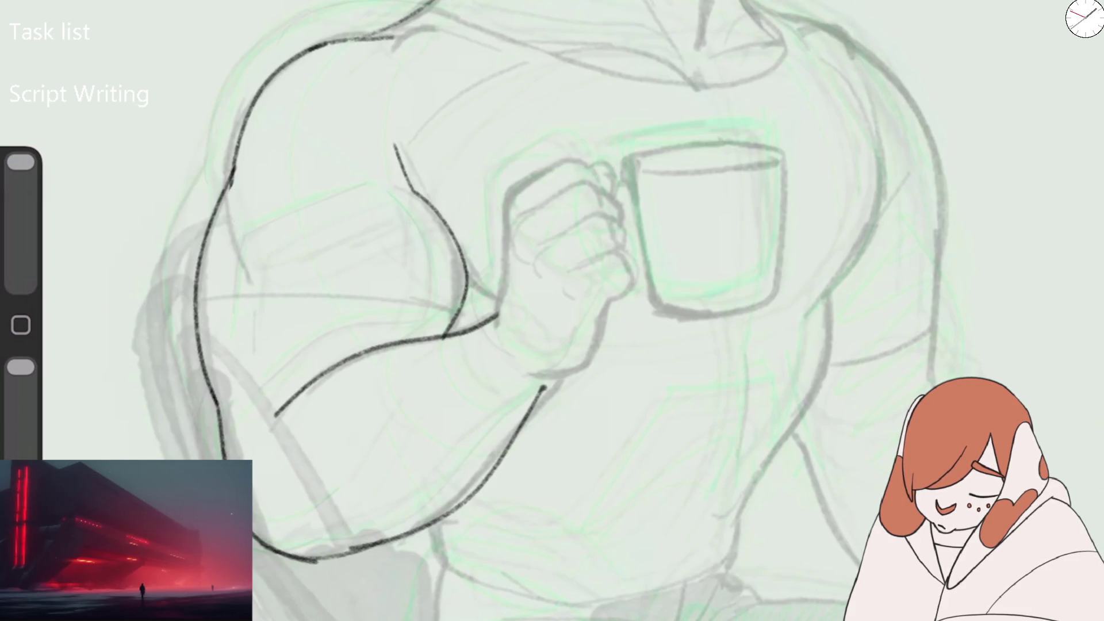
{"action": "left_click_drag", "start_coordinate": [21, 162], "coordinate": [21, 209]}
{"action": "left_click_drag", "start_coordinate": [234, 164], "coordinate": [246, 263]}
{"action": "left_click_drag", "start_coordinate": [234, 217], "coordinate": [253, 282]}
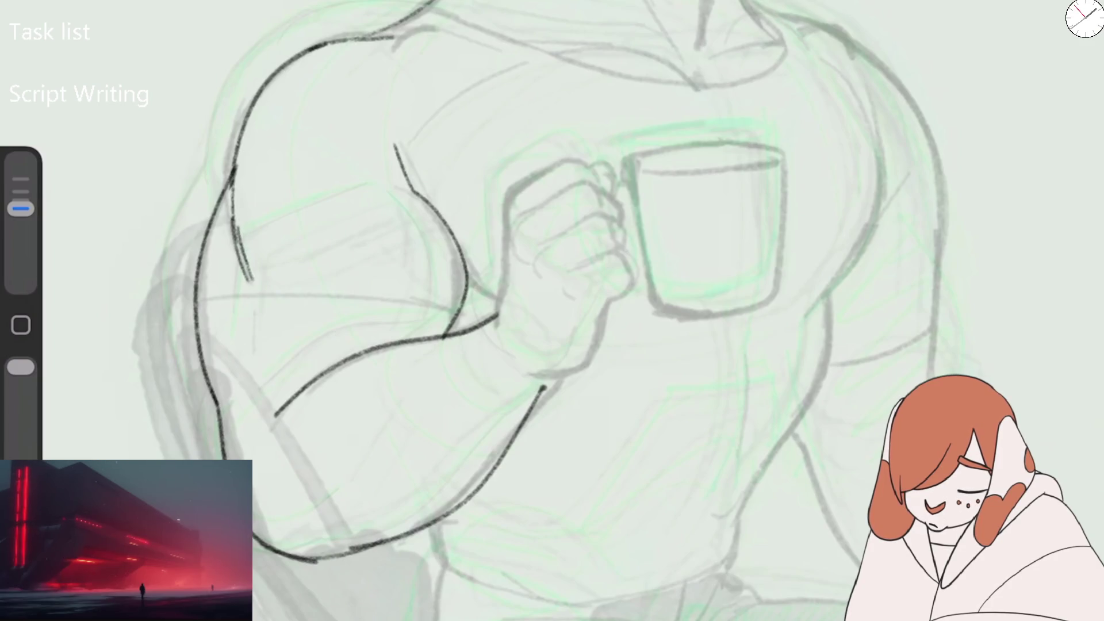
{"action": "scroll", "coordinate": [552, 311], "scroll_direction": "down", "scroll_amount": 5}
{"action": "scroll", "coordinate": [552, 310], "scroll_direction": "up", "scroll_amount": 5}
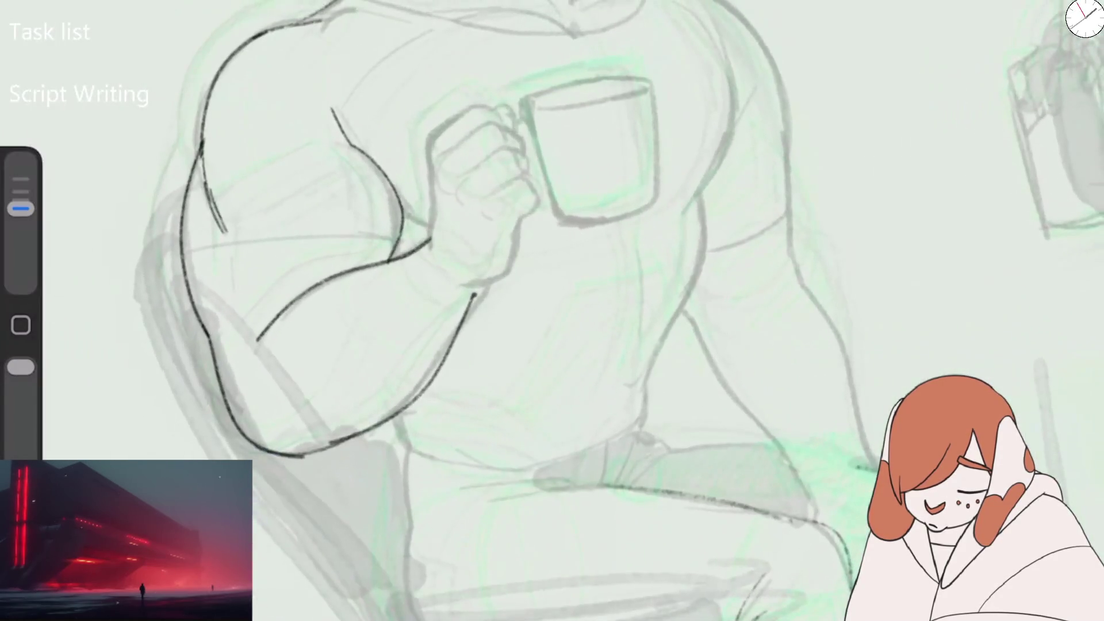
{"action": "left_click_drag", "start_coordinate": [400, 207], "coordinate": [392, 257]}
{"action": "left_click_drag", "start_coordinate": [384, 184], "coordinate": [401, 214]}
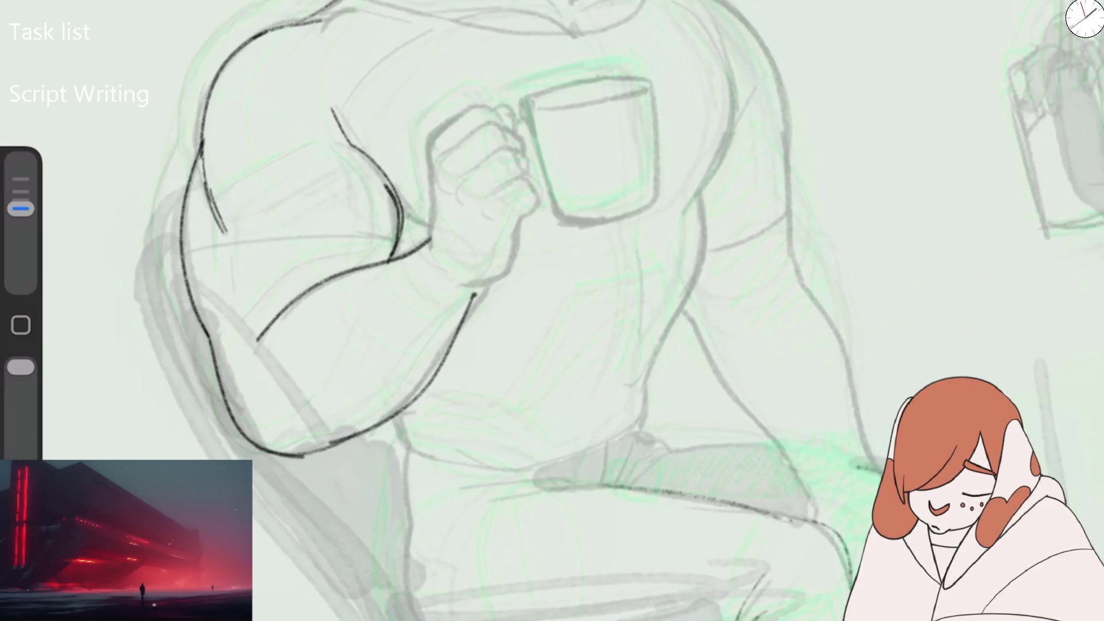
- Flip the canvas horizontally and ink the shoulder and torso side on that side
{"action": "left_click", "coordinate": [64, 3]}
{"action": "left_click", "coordinate": [138, 8]}
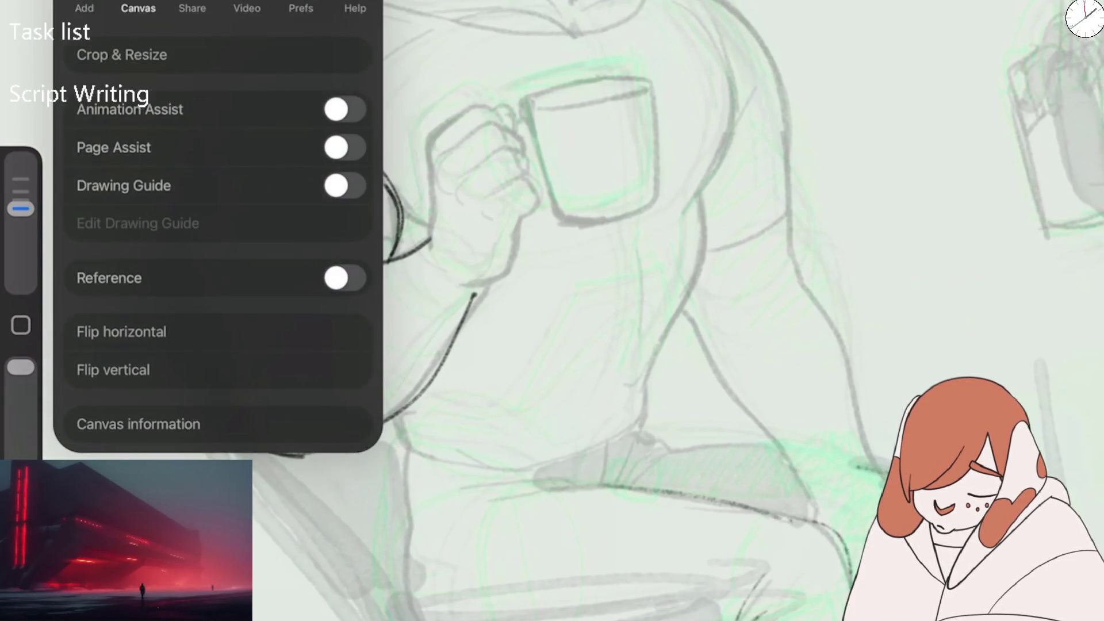
{"action": "left_click", "coordinate": [121, 332]}
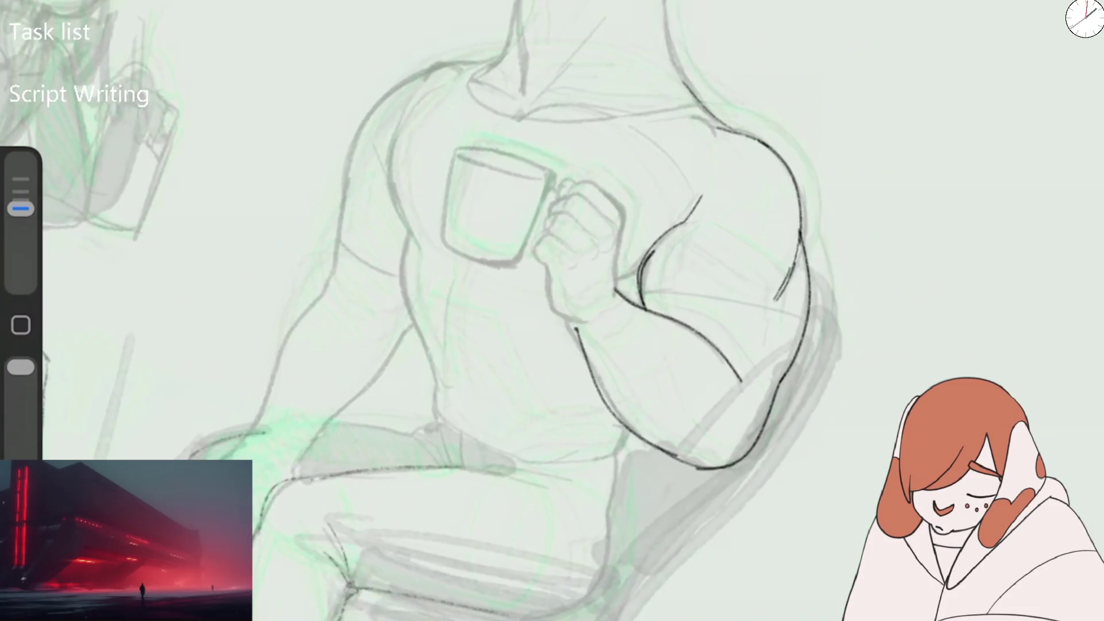
{"action": "scroll", "coordinate": [552, 311], "scroll_direction": "up", "scroll_amount": 2}
{"action": "mouse_move", "coordinate": [414, 45]}
{"action": "left_mouse_down"}
{"action": "mouse_move", "coordinate": [338, 109]}
{"action": "mouse_move", "coordinate": [318, 250]}
{"action": "mouse_move", "coordinate": [322, 305]}
{"action": "left_mouse_up"}
{"action": "key", "text": "ctrl+z"}
{"action": "key", "text": "ctrl+z"}
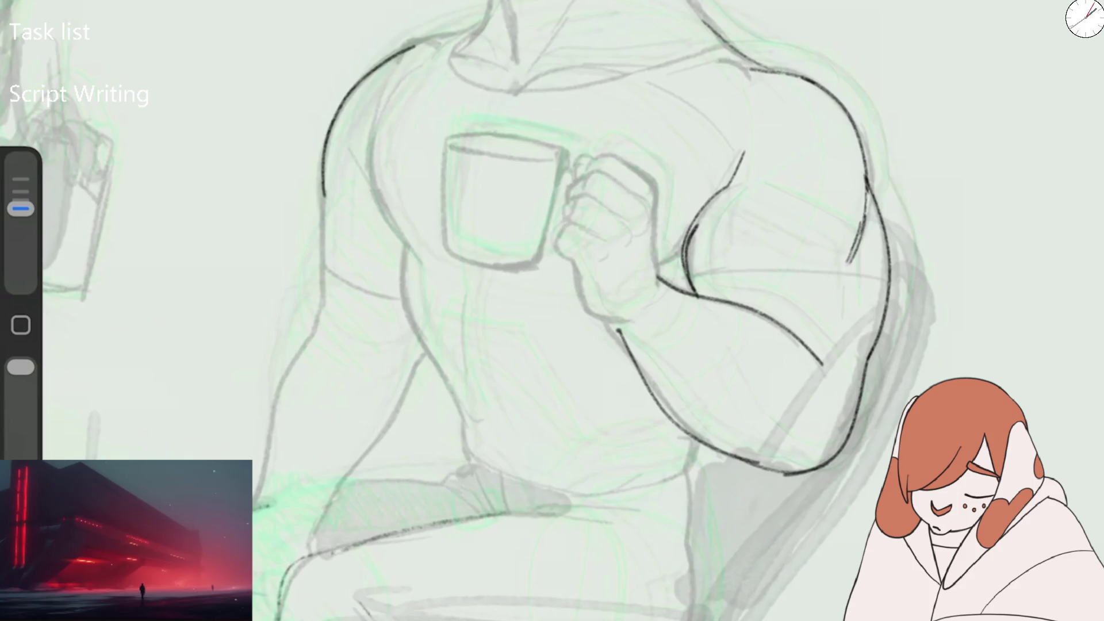
{"action": "mouse_move", "coordinate": [416, 42]}
{"action": "left_mouse_down"}
{"action": "mouse_move", "coordinate": [333, 166]}
{"action": "mouse_move", "coordinate": [305, 239]}
{"action": "mouse_move", "coordinate": [320, 323]}
{"action": "left_mouse_up"}
{"action": "key", "text": "ctrl+z"}
{"action": "key", "text": "ctrl+z"}
{"action": "mouse_move", "coordinate": [409, 48]}
{"action": "left_mouse_down"}
{"action": "mouse_move", "coordinate": [324, 190]}
{"action": "mouse_move", "coordinate": [308, 257]}
{"action": "left_mouse_up"}
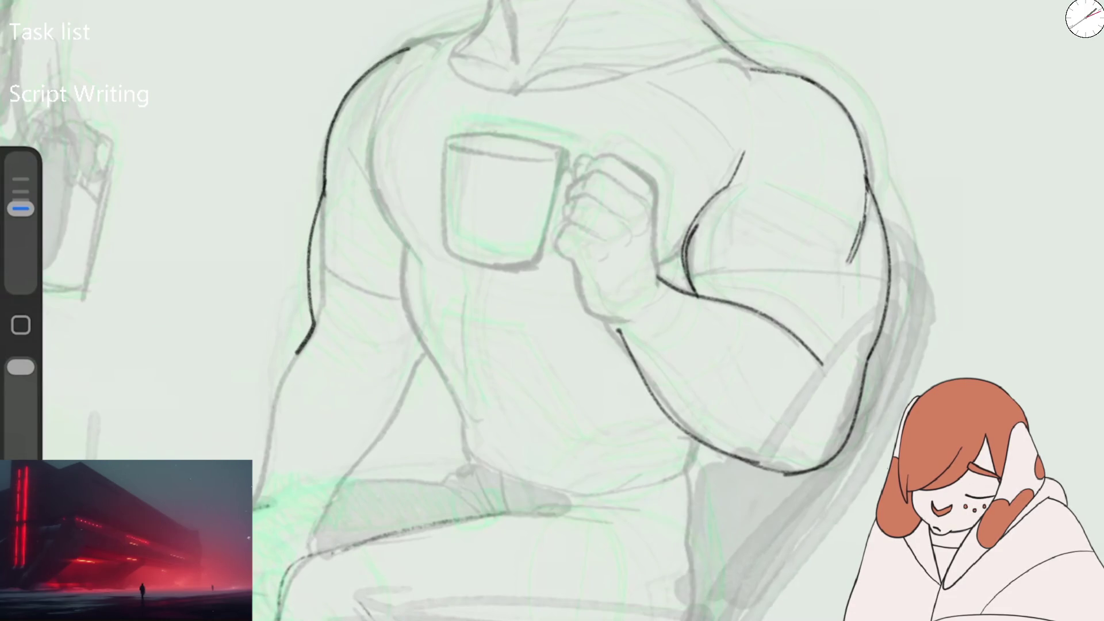
- Ink both edges of the upper leg, the lower arm curve and the back of the upper arm
{"action": "scroll", "coordinate": [552, 311], "scroll_direction": "down", "scroll_amount": 5}
{"action": "left_click_drag", "start_coordinate": [433, 106], "coordinate": [358, 290]}
{"action": "mouse_move", "coordinate": [434, 268]}
{"action": "left_mouse_down"}
{"action": "mouse_move", "coordinate": [520, 169]}
{"action": "mouse_move", "coordinate": [543, 121]}
{"action": "left_mouse_up"}
{"action": "scroll", "coordinate": [552, 310], "scroll_direction": "up", "scroll_amount": 5}
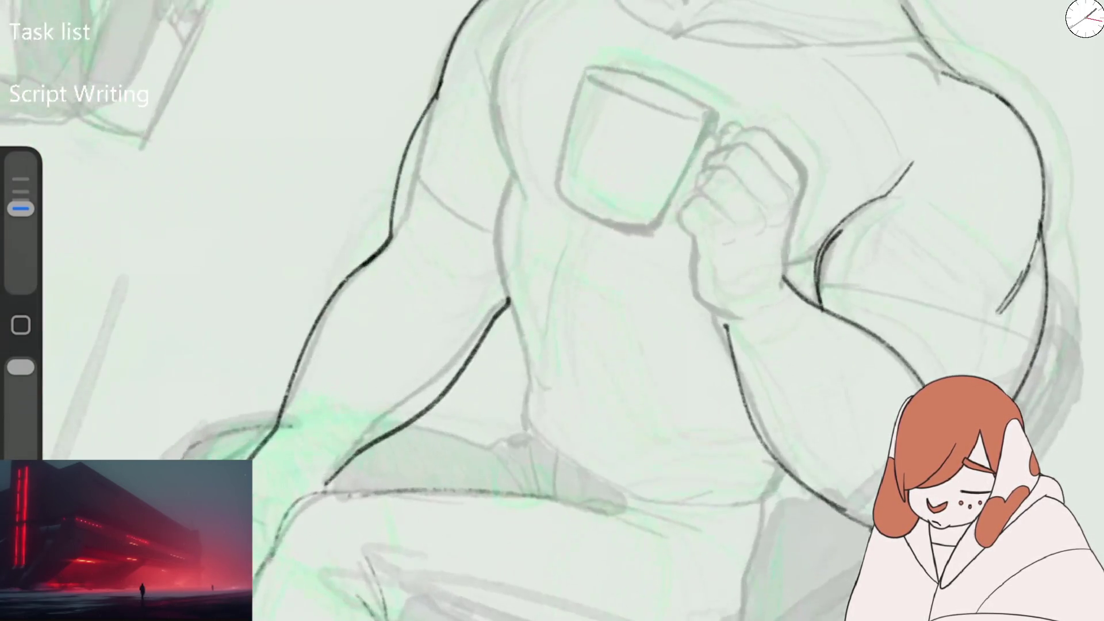
{"action": "left_click_drag", "start_coordinate": [410, 138], "coordinate": [499, 225]}
{"action": "mouse_move", "coordinate": [505, 36]}
{"action": "left_mouse_down"}
{"action": "mouse_move", "coordinate": [490, 118]}
{"action": "mouse_move", "coordinate": [508, 175]}
{"action": "mouse_move", "coordinate": [526, 431]}
{"action": "left_mouse_up"}
{"action": "scroll", "coordinate": [552, 310], "scroll_direction": "down", "scroll_amount": 5}
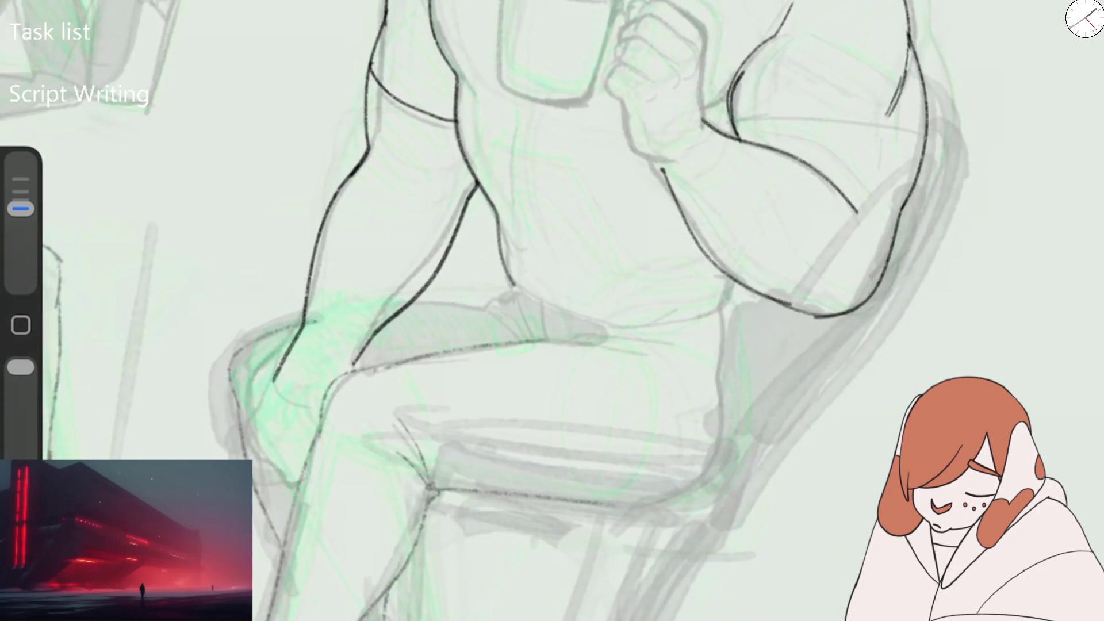
- Flip the canvas back and ink the torso's lower edge and side down to the leg
{"action": "left_click", "coordinate": [120, 331]}
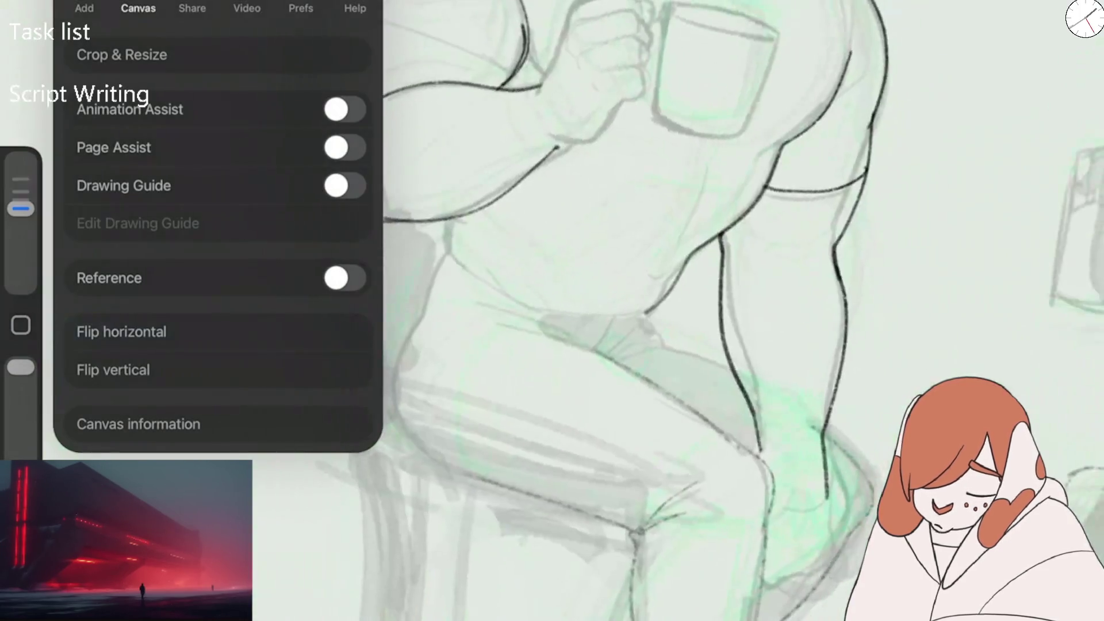
{"action": "scroll", "coordinate": [552, 311], "scroll_direction": "up", "scroll_amount": 2}
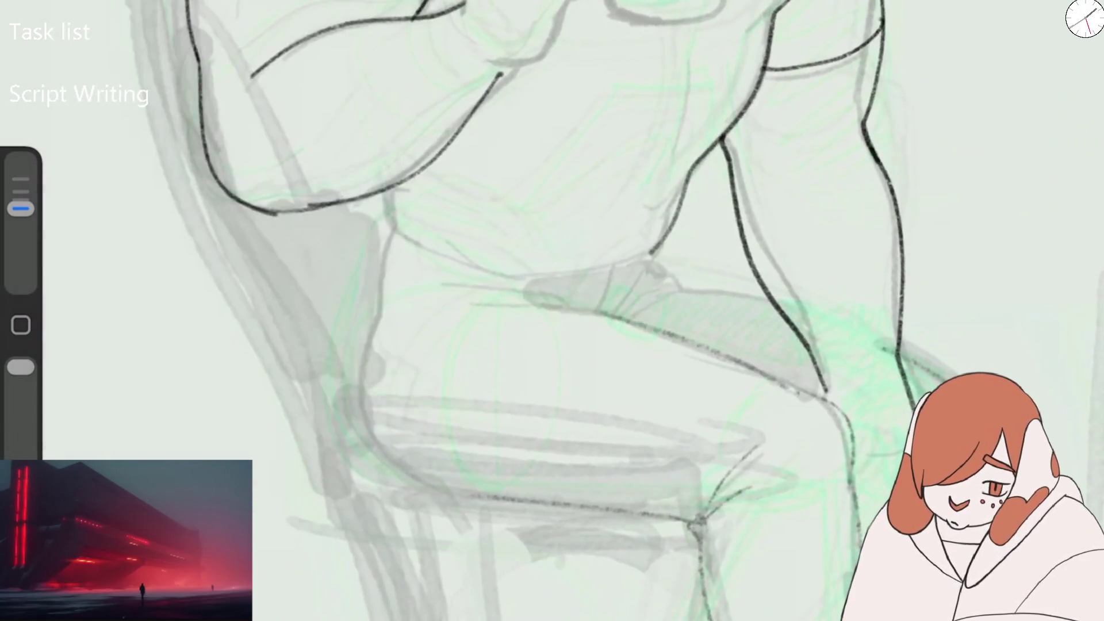
{"action": "mouse_move", "coordinate": [419, 240]}
{"action": "left_mouse_down"}
{"action": "mouse_move", "coordinate": [635, 252]}
{"action": "mouse_move", "coordinate": [659, 245]}
{"action": "mouse_move", "coordinate": [690, 179]}
{"action": "left_mouse_up"}
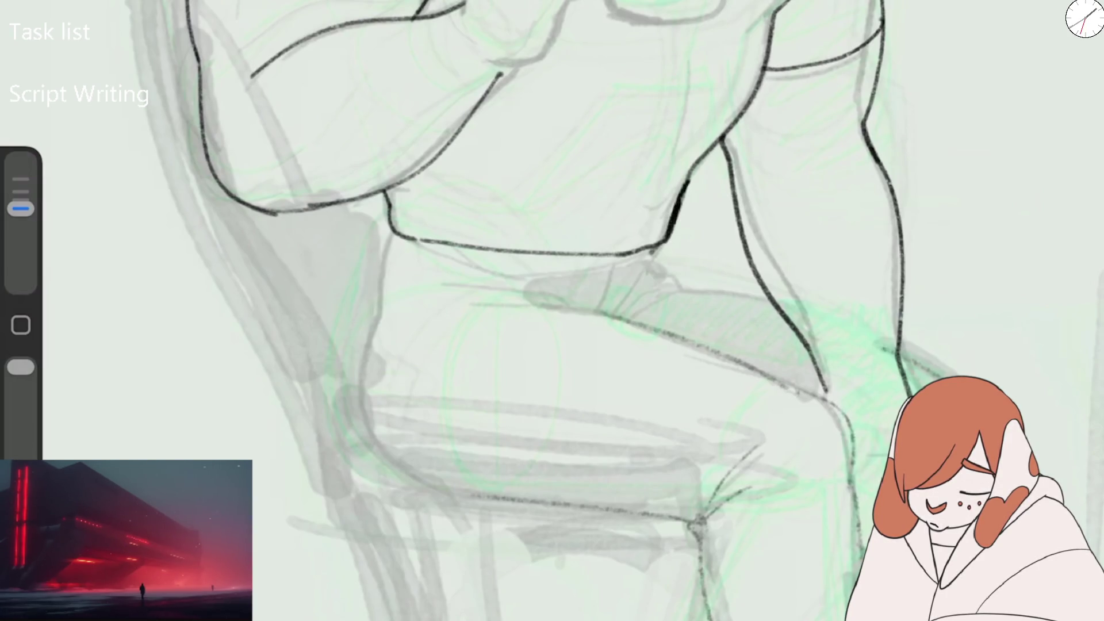
{"action": "left_click_drag", "start_coordinate": [426, 167], "coordinate": [512, 196]}
{"action": "key", "text": "ctrl+z"}
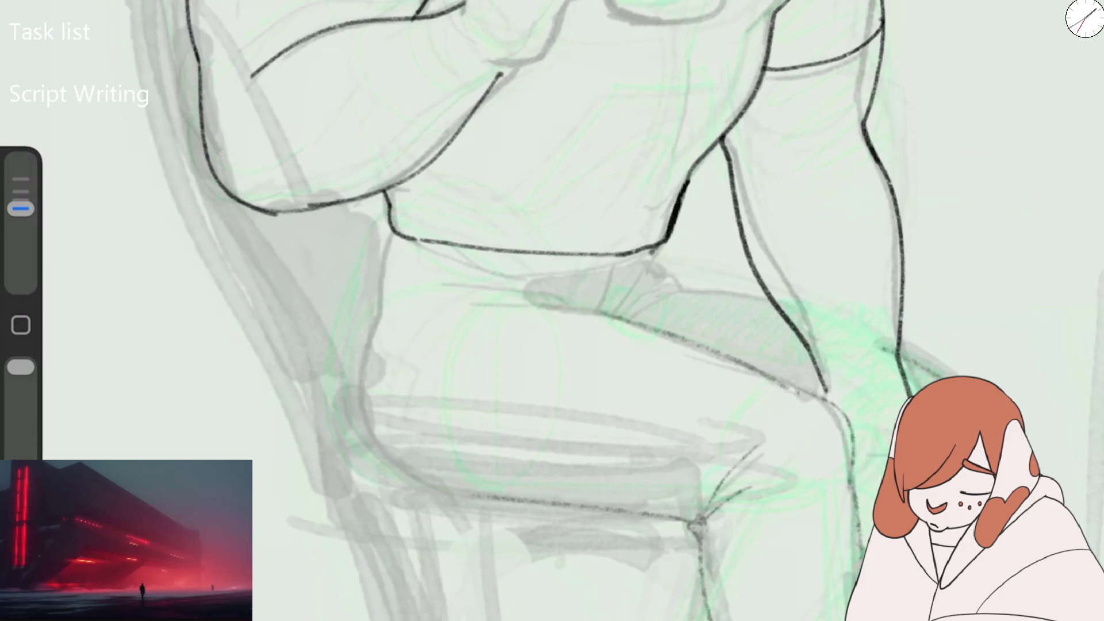
{"action": "mouse_move", "coordinate": [394, 235]}
{"action": "left_mouse_down"}
{"action": "mouse_move", "coordinate": [360, 417]}
{"action": "mouse_move", "coordinate": [417, 492]}
{"action": "left_mouse_up"}
- Ink the knee fold lines and the long leg contours down toward the feet
{"action": "mouse_move", "coordinate": [655, 248]}
{"action": "left_mouse_down"}
{"action": "mouse_move", "coordinate": [657, 272]}
{"action": "mouse_move", "coordinate": [679, 289]}
{"action": "mouse_move", "coordinate": [632, 315]}
{"action": "left_mouse_up"}
{"action": "mouse_move", "coordinate": [658, 272]}
{"action": "left_mouse_down"}
{"action": "mouse_move", "coordinate": [618, 314]}
{"action": "mouse_move", "coordinate": [476, 286]}
{"action": "left_mouse_up"}
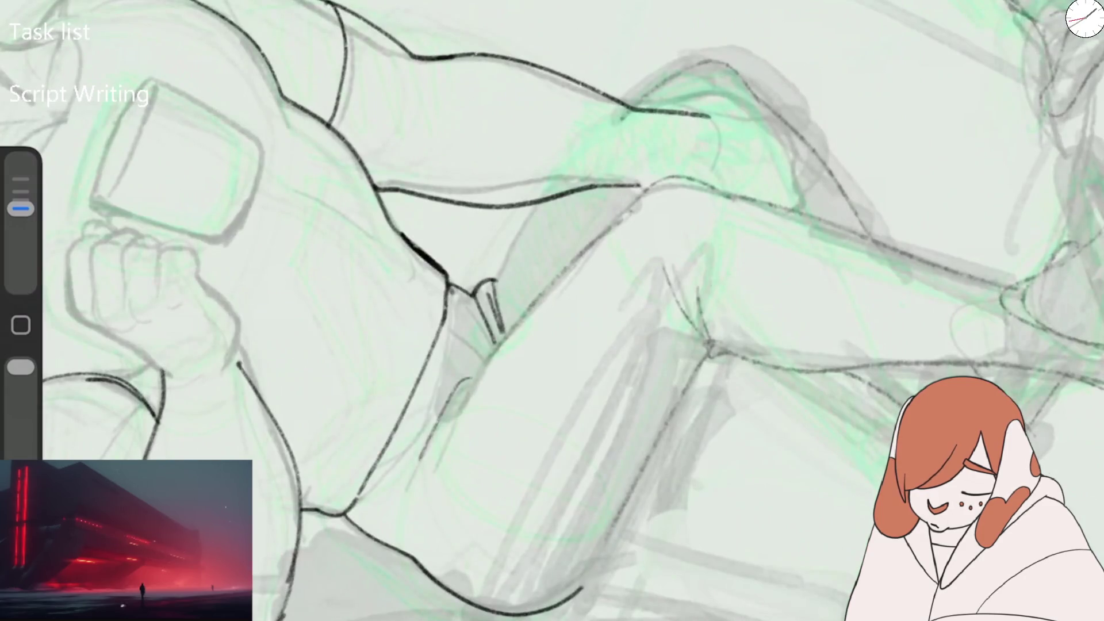
{"action": "mouse_move", "coordinate": [449, 435]}
{"action": "left_mouse_down"}
{"action": "mouse_move", "coordinate": [538, 305]}
{"action": "mouse_move", "coordinate": [630, 203]}
{"action": "mouse_move", "coordinate": [672, 181]}
{"action": "left_mouse_up"}
{"action": "left_click_drag", "start_coordinate": [498, 290], "coordinate": [551, 199]}
{"action": "mouse_move", "coordinate": [629, 107]}
{"action": "left_mouse_down"}
{"action": "mouse_move", "coordinate": [661, 77]}
{"action": "mouse_move", "coordinate": [734, 58]}
{"action": "left_mouse_up"}
{"action": "left_click_drag", "start_coordinate": [727, 72], "coordinate": [757, 97]}
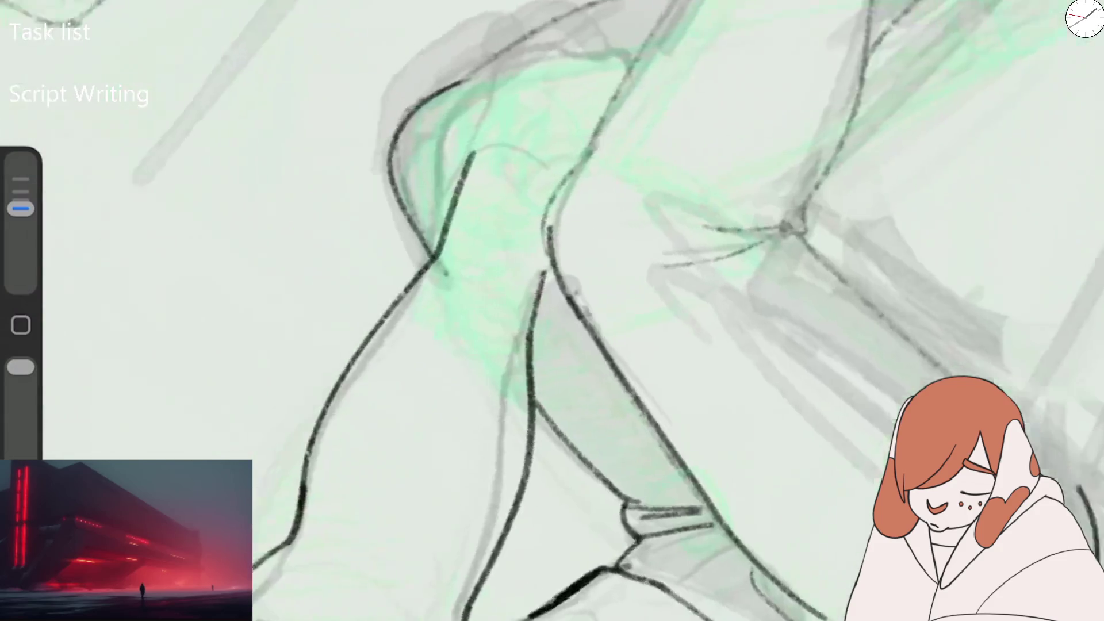
{"action": "scroll", "coordinate": [552, 311], "scroll_direction": "down", "scroll_amount": 3}
{"action": "left_click_drag", "start_coordinate": [472, 221], "coordinate": [595, 98]}
{"action": "left_click_drag", "start_coordinate": [618, 1], "coordinate": [549, 291]}
{"action": "left_click_drag", "start_coordinate": [698, 1], "coordinate": [695, 217]}
{"action": "scroll", "coordinate": [552, 310], "scroll_direction": "down", "scroll_amount": 3}
{"action": "scroll", "coordinate": [552, 310], "scroll_direction": "down", "scroll_amount": 3}
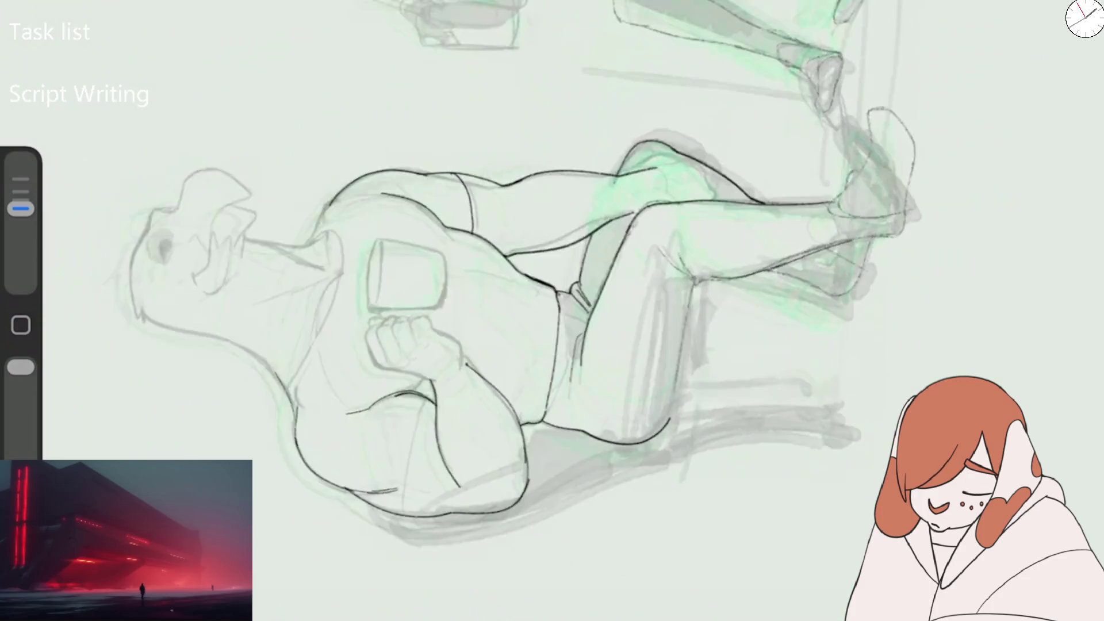
- Make Layer 16 active, try a Gaussian Blur from Adjustments, then undo it
{"action": "scroll", "coordinate": [552, 311], "scroll_direction": "up", "scroll_amount": 5}
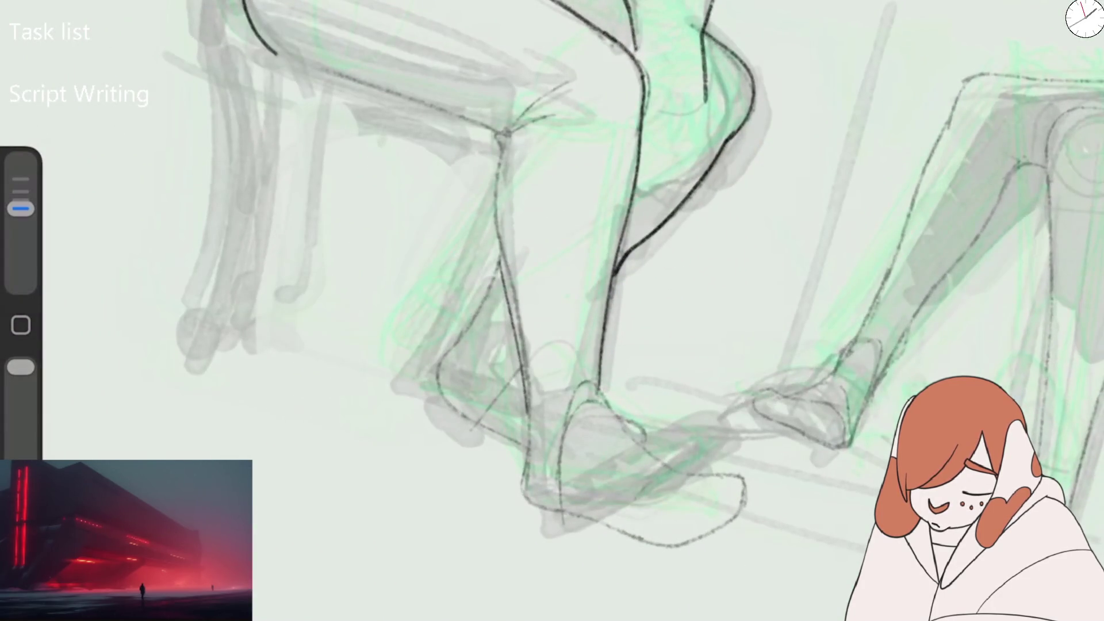
{"action": "key", "text": "l"}
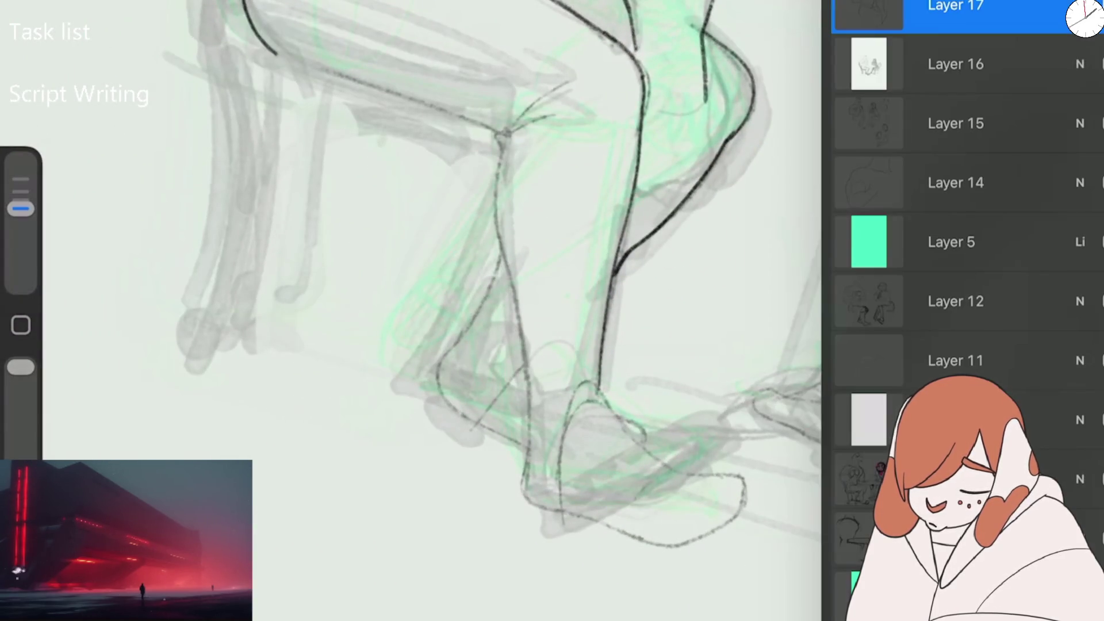
{"action": "left_click", "coordinate": [954, 64]}
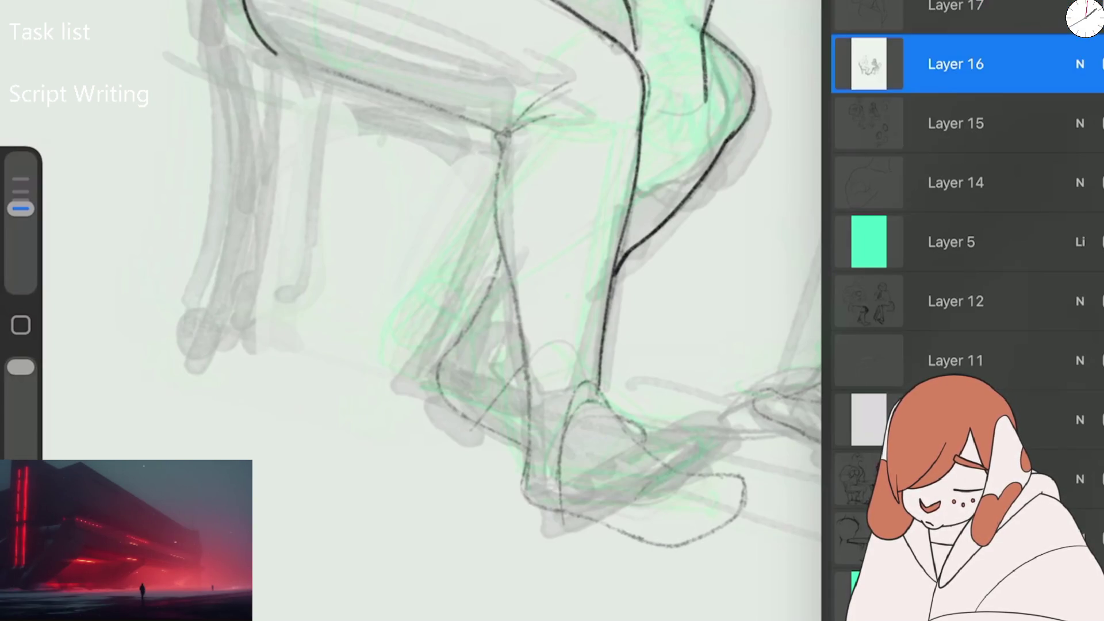
{"action": "key", "text": "a"}
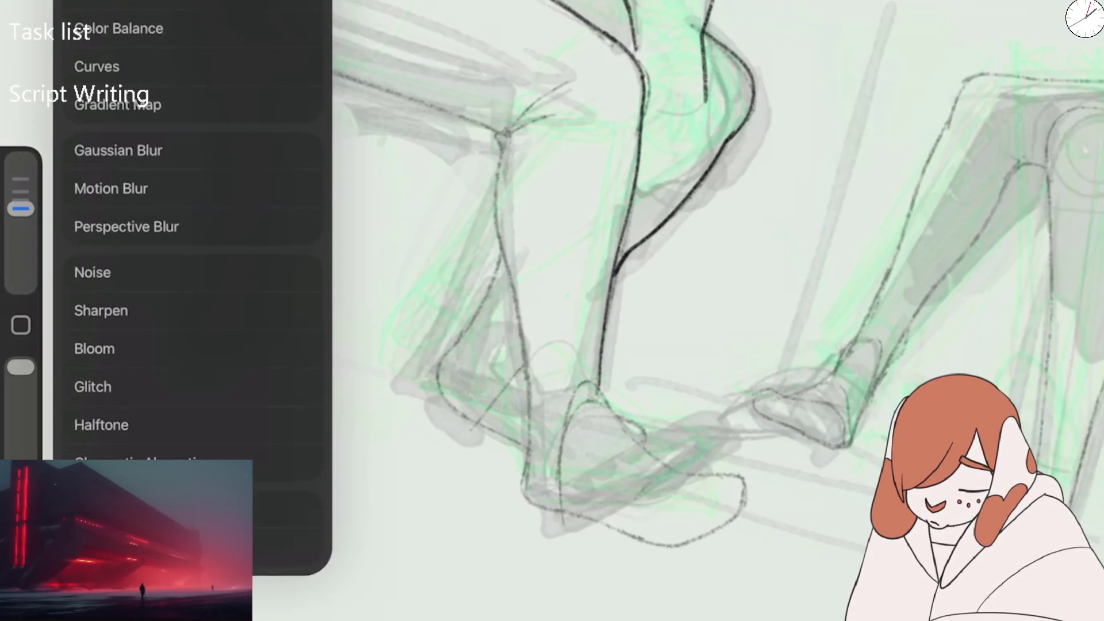
{"action": "key", "text": "Escape"}
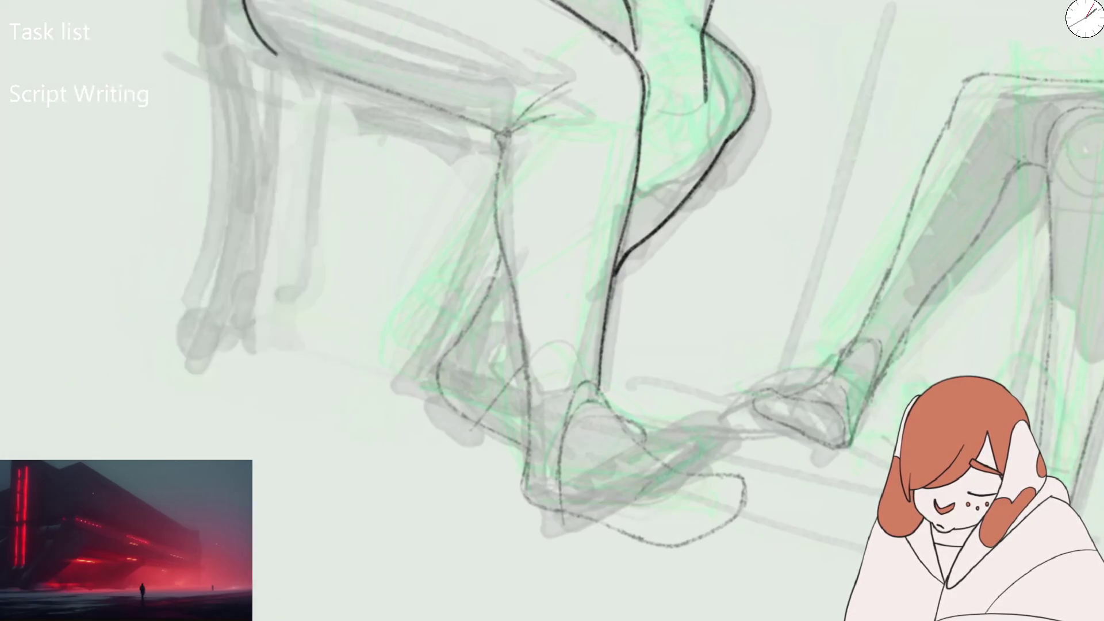
{"action": "key", "text": "a"}
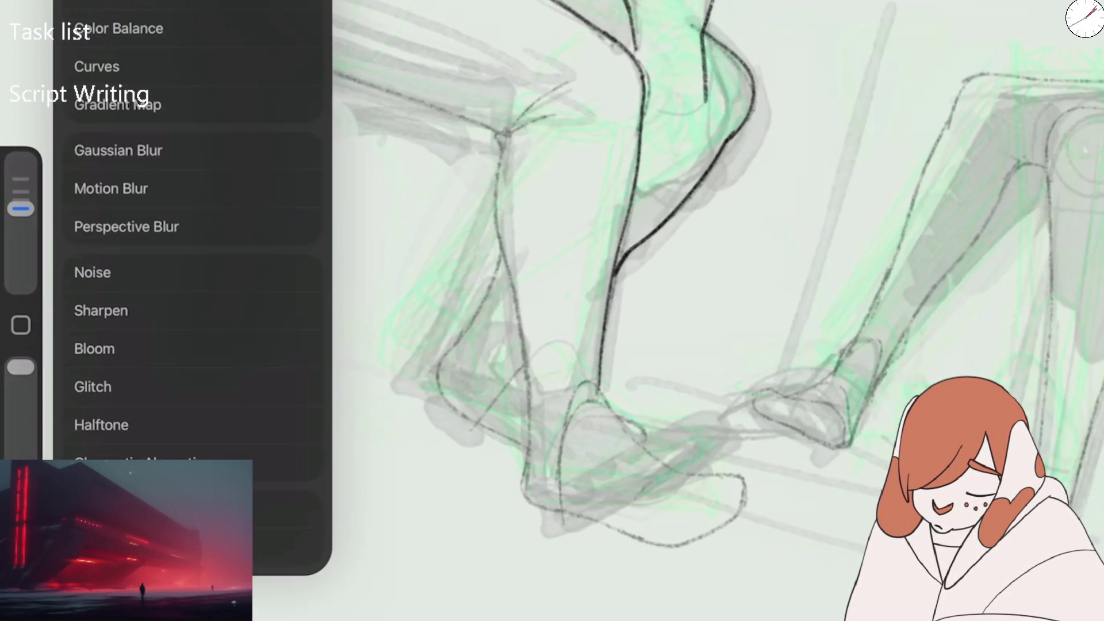
{"action": "key", "text": "Escape"}
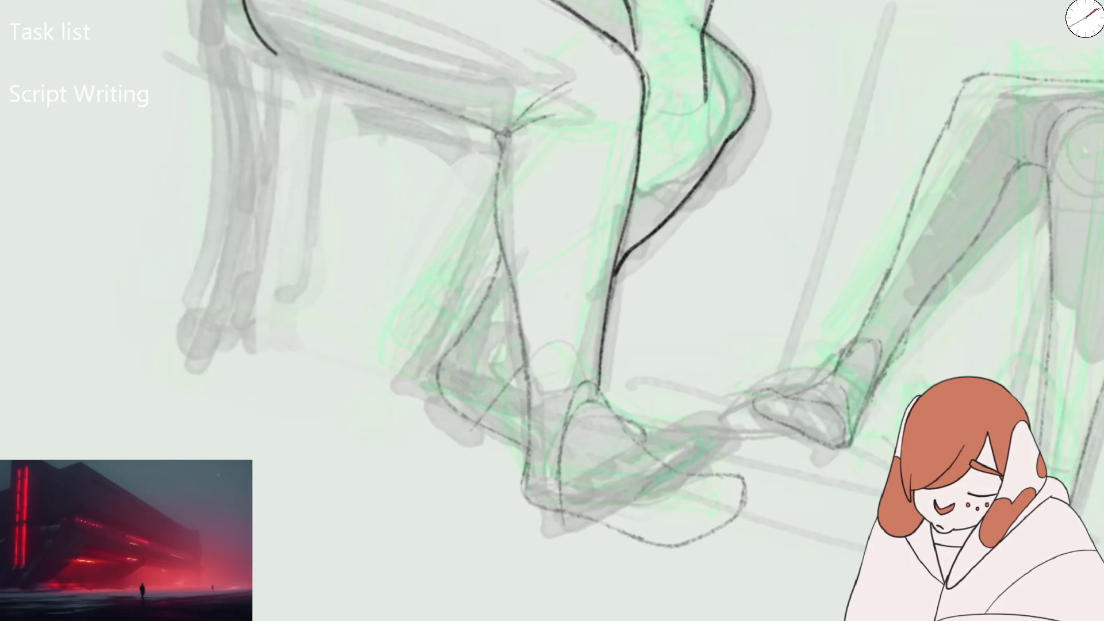
{"action": "key", "text": "ctrl+z"}
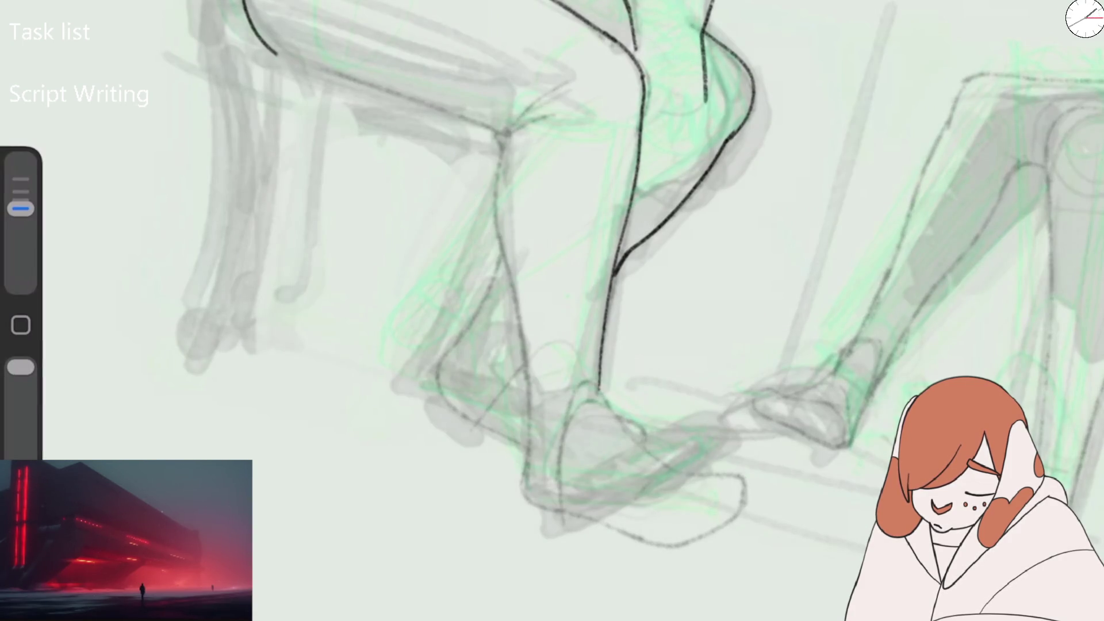
- Ink the arm's lower edge and the leg's front contour, undoing stray ticks
{"action": "key", "text": "l"}
{"action": "key", "text": "l"}
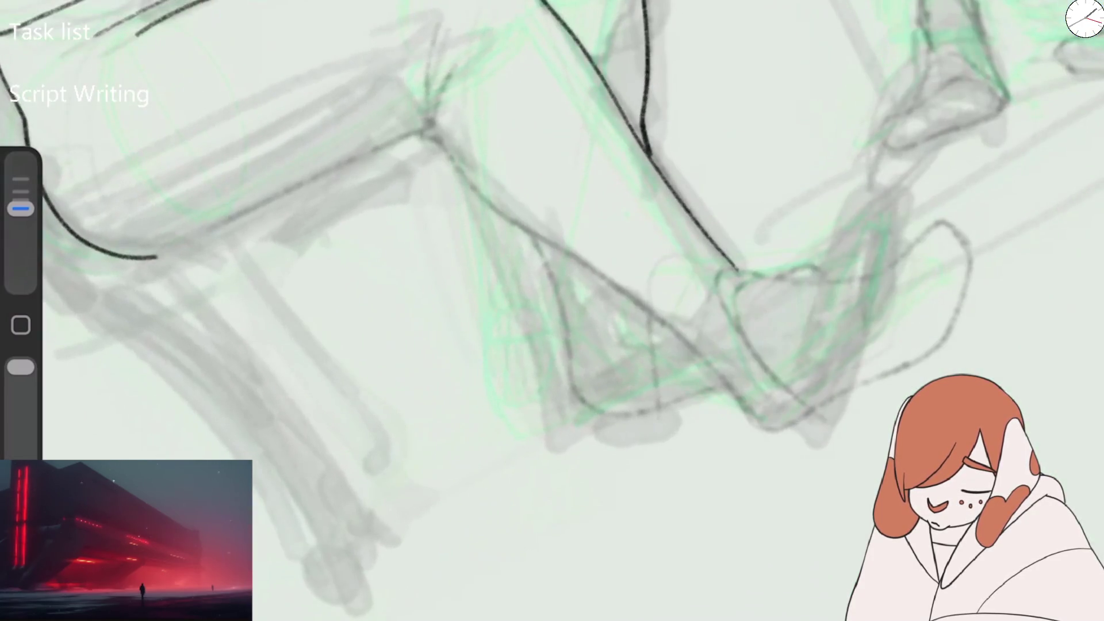
{"action": "mouse_move", "coordinate": [156, 257]}
{"action": "left_mouse_down"}
{"action": "mouse_move", "coordinate": [412, 140]}
{"action": "mouse_move", "coordinate": [424, 122]}
{"action": "left_mouse_up"}
{"action": "mouse_move", "coordinate": [430, 65]}
{"action": "left_mouse_down"}
{"action": "mouse_move", "coordinate": [426, 128]}
{"action": "mouse_move", "coordinate": [446, 147]}
{"action": "left_mouse_up"}
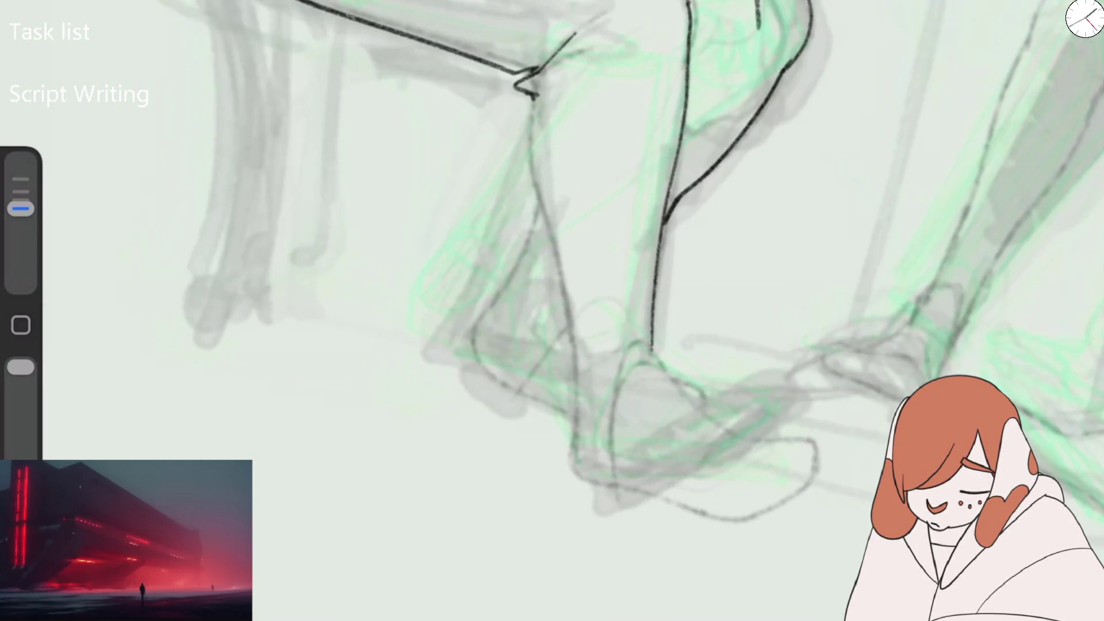
{"action": "mouse_move", "coordinate": [531, 97]}
{"action": "left_mouse_down"}
{"action": "mouse_move", "coordinate": [575, 421]}
{"action": "mouse_move", "coordinate": [601, 419]}
{"action": "left_mouse_up"}
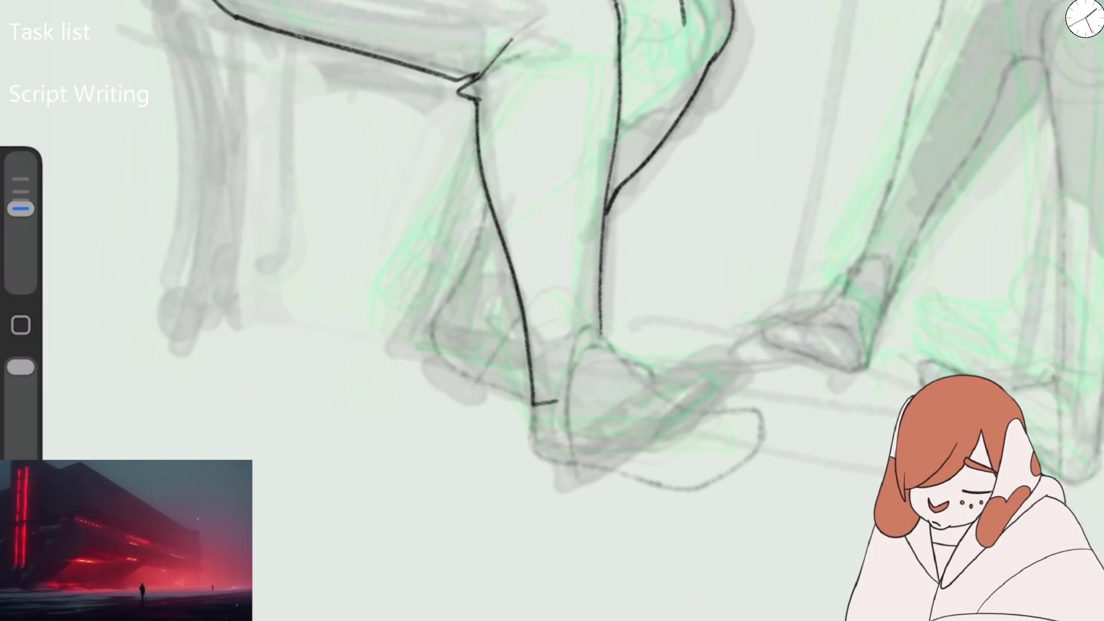
{"action": "key", "text": "ctrl+z"}
{"action": "mouse_move", "coordinate": [472, 97]}
{"action": "left_mouse_down"}
{"action": "mouse_move", "coordinate": [508, 355]}
{"action": "mouse_move", "coordinate": [556, 384]}
{"action": "mouse_move", "coordinate": [575, 344]}
{"action": "left_mouse_up"}
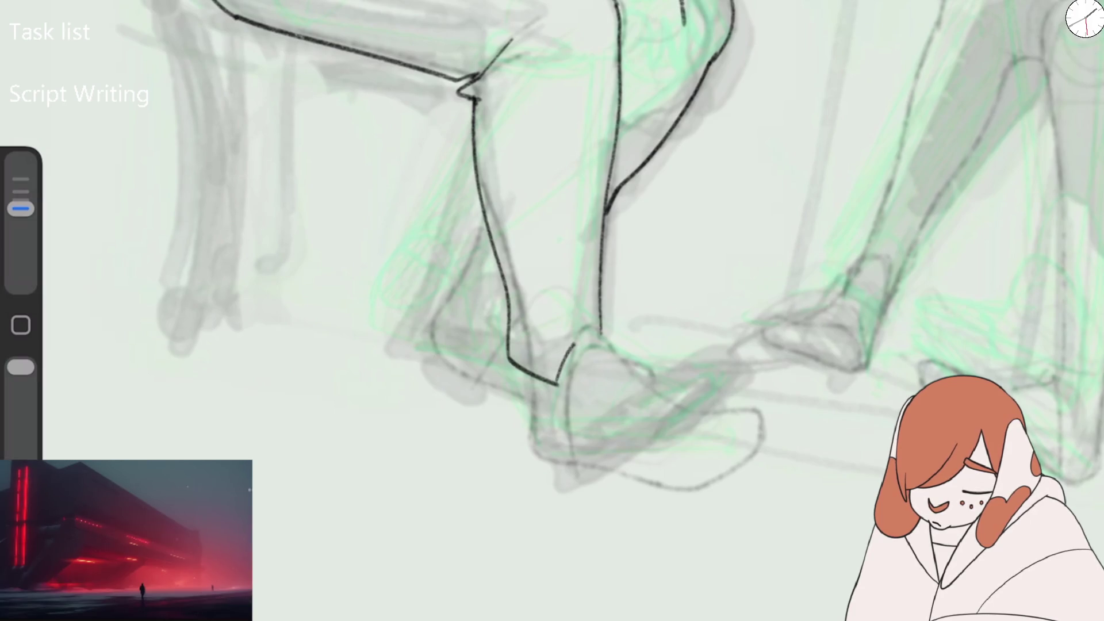
{"action": "key", "text": "ctrl+z"}
{"action": "mouse_move", "coordinate": [555, 384]}
{"action": "left_mouse_down"}
{"action": "mouse_move", "coordinate": [618, 350]}
{"action": "mouse_move", "coordinate": [601, 320]}
{"action": "mouse_move", "coordinate": [563, 343]}
{"action": "left_mouse_up"}
{"action": "key", "text": "ctrl+z"}
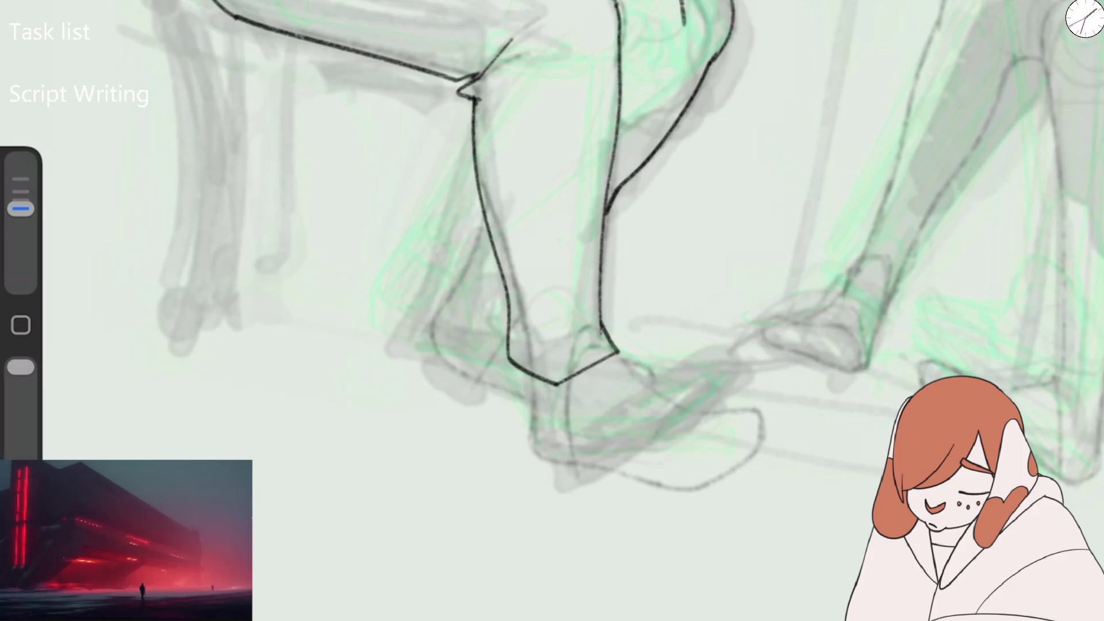
{"action": "left_click_drag", "start_coordinate": [511, 309], "coordinate": [509, 368]}
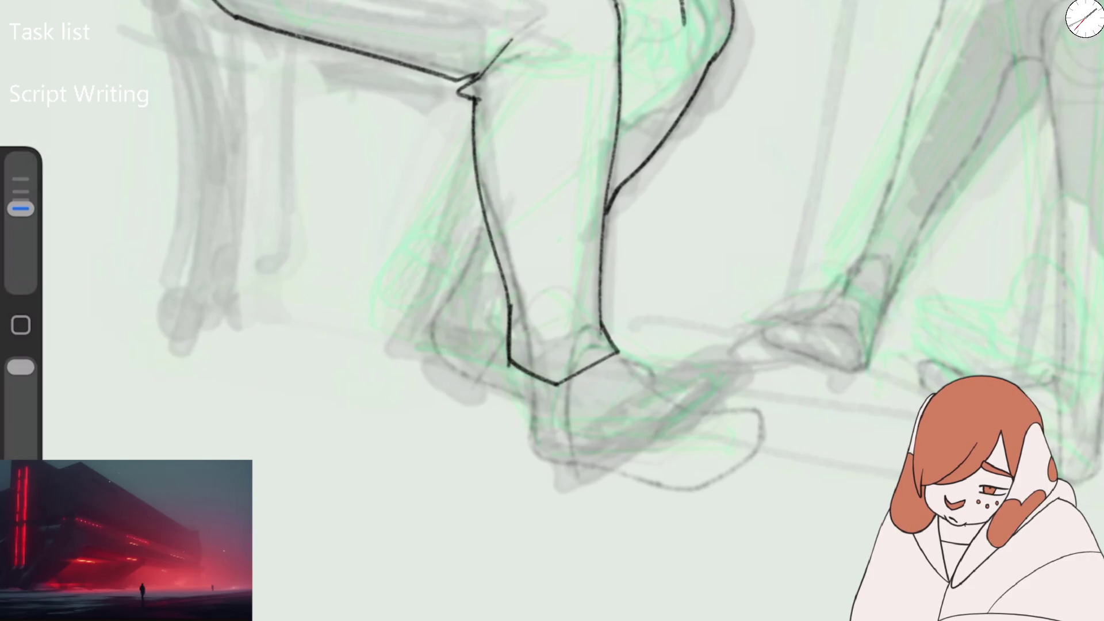
- Erase the lower leg and foot lines, then reink both leg contours down to the ankle
{"action": "left_click_drag", "start_coordinate": [21, 208], "coordinate": [21, 162]}
{"action": "left_click_drag", "start_coordinate": [520, 340], "coordinate": [592, 310]}
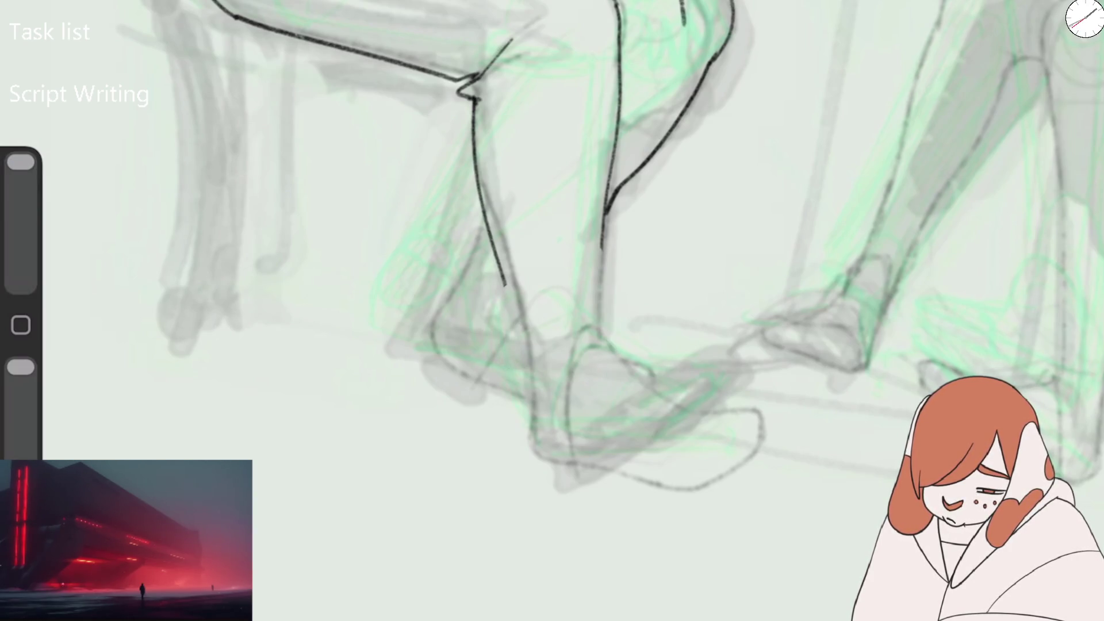
{"action": "left_click_drag", "start_coordinate": [20, 162], "coordinate": [21, 208]}
{"action": "left_click_drag", "start_coordinate": [504, 275], "coordinate": [521, 389]}
{"action": "mouse_move", "coordinate": [602, 247]}
{"action": "left_mouse_down"}
{"action": "mouse_move", "coordinate": [595, 325]}
{"action": "mouse_move", "coordinate": [621, 352]}
{"action": "mouse_move", "coordinate": [522, 401]}
{"action": "left_mouse_up"}
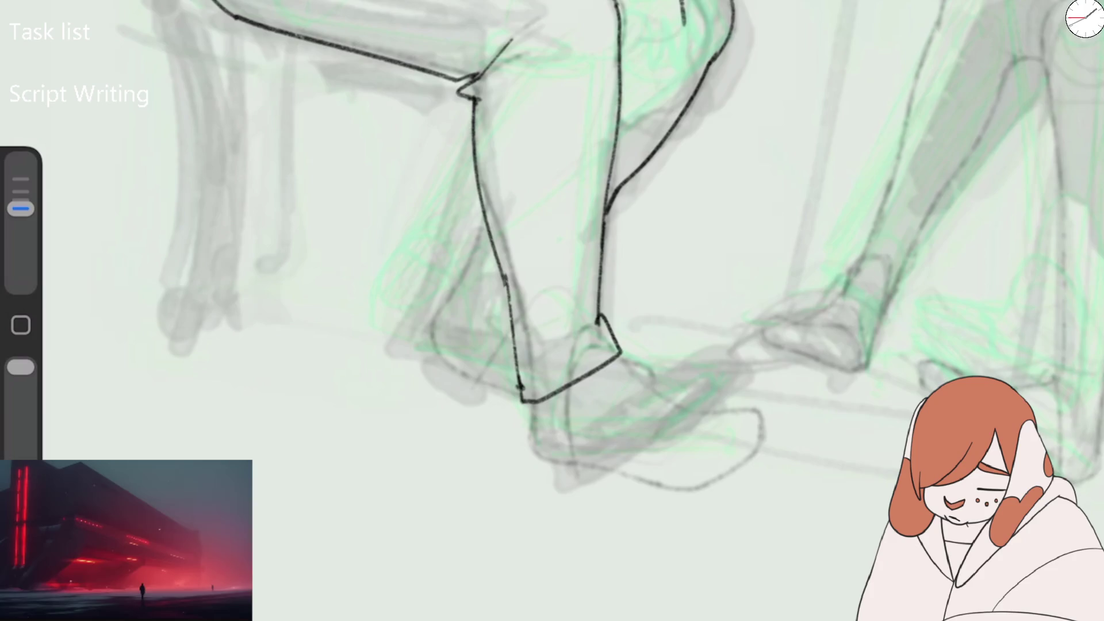
{"action": "scroll", "coordinate": [552, 241], "scroll_direction": "down", "scroll_amount": 5}
{"action": "scroll", "coordinate": [403, 345], "scroll_direction": "up", "scroll_amount": 5}
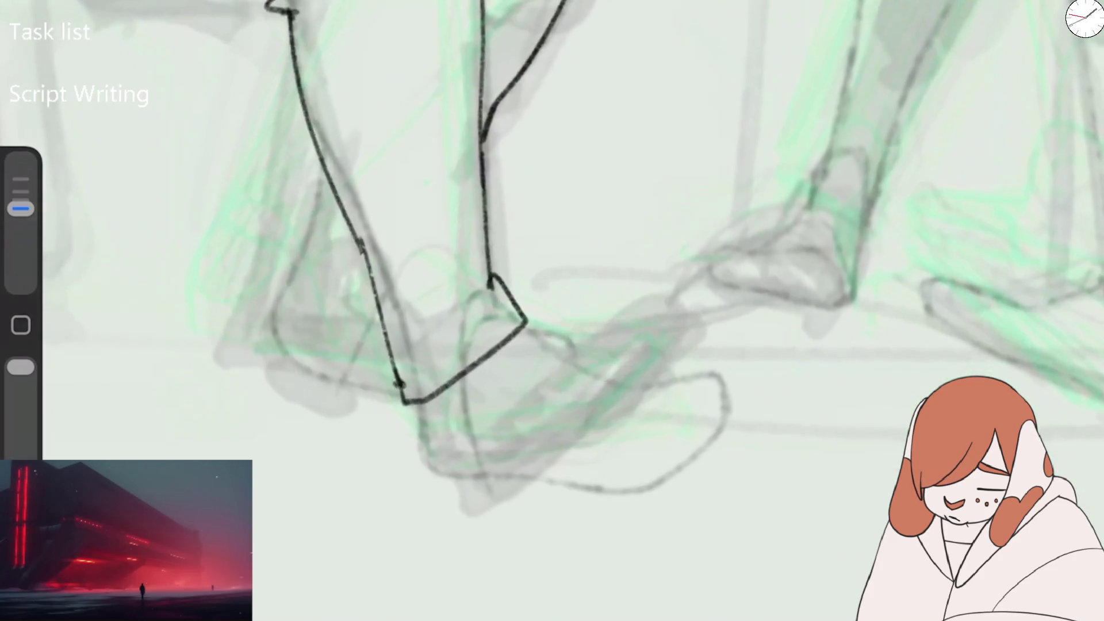
{"action": "left_click_drag", "start_coordinate": [357, 236], "coordinate": [404, 397]}
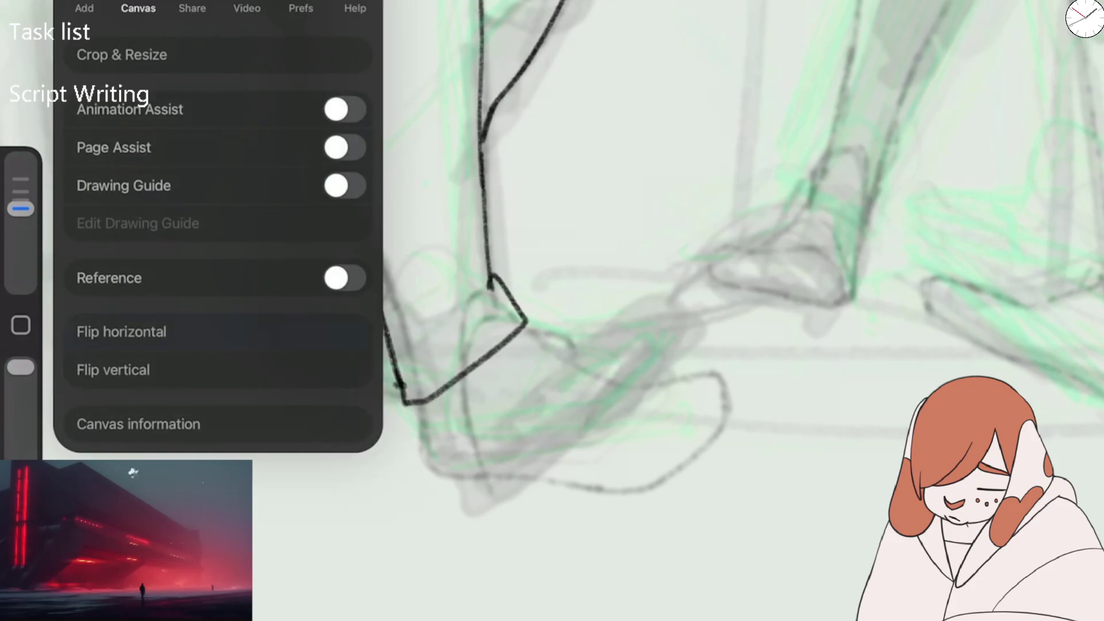
- Check the leg in the flipped canvas, then ink the shoe's sole and toe with a doubled outline
{"action": "left_click", "coordinate": [123, 327]}
{"action": "scroll", "coordinate": [552, 311], "scroll_direction": "down", "scroll_amount": 2}
{"action": "mouse_move", "coordinate": [633, 262]}
{"action": "left_mouse_down"}
{"action": "mouse_move", "coordinate": [581, 316]}
{"action": "mouse_move", "coordinate": [456, 347]}
{"action": "left_mouse_up"}
{"action": "scroll", "coordinate": [552, 311], "scroll_direction": "down", "scroll_amount": 2}
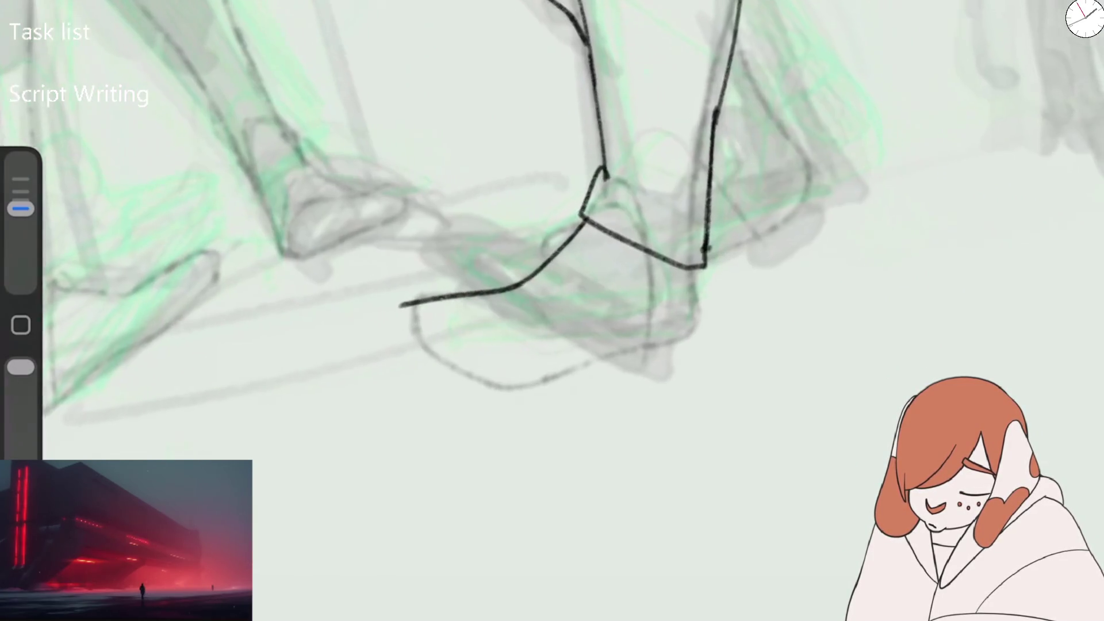
{"action": "left_click", "coordinate": [121, 332]}
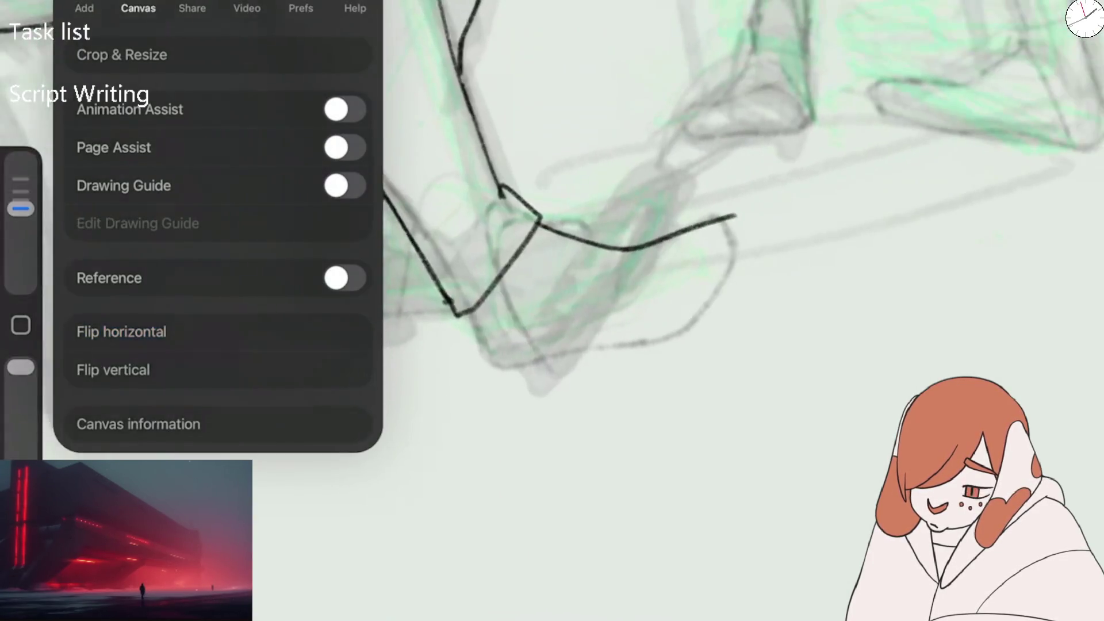
{"action": "mouse_move", "coordinate": [509, 364]}
{"action": "left_mouse_down"}
{"action": "mouse_move", "coordinate": [681, 328]}
{"action": "mouse_move", "coordinate": [729, 266]}
{"action": "mouse_move", "coordinate": [715, 221]}
{"action": "mouse_move", "coordinate": [731, 246]}
{"action": "left_mouse_up"}
{"action": "mouse_move", "coordinate": [494, 359]}
{"action": "left_mouse_down"}
{"action": "mouse_move", "coordinate": [542, 379]}
{"action": "mouse_move", "coordinate": [690, 347]}
{"action": "mouse_move", "coordinate": [723, 324]}
{"action": "left_mouse_up"}
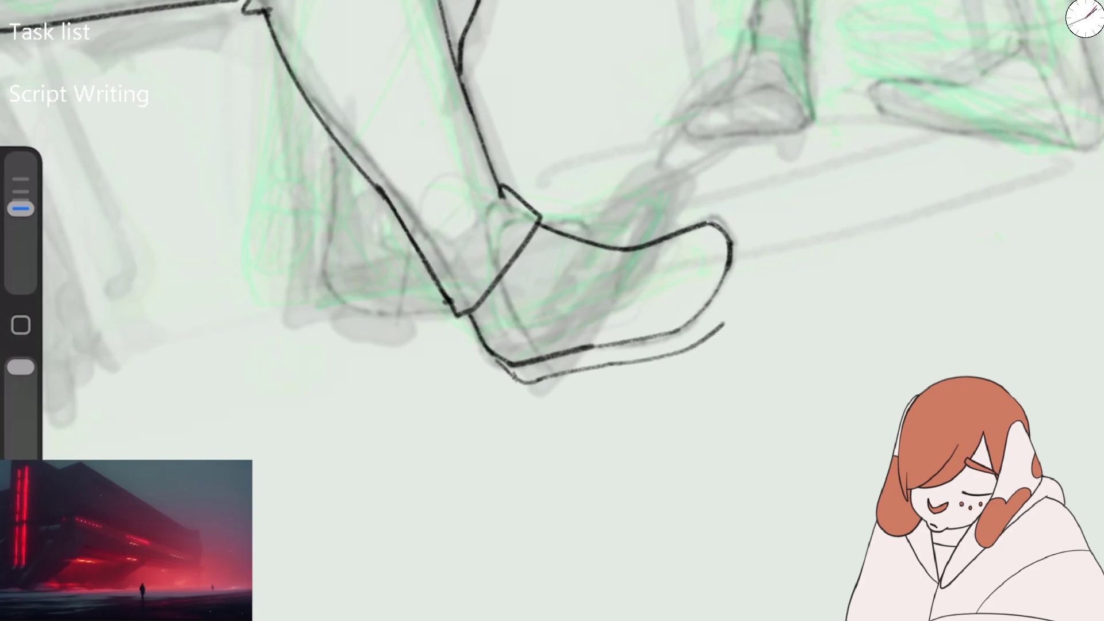
{"action": "mouse_move", "coordinate": [688, 226]}
{"action": "left_mouse_down"}
{"action": "mouse_move", "coordinate": [748, 248]}
{"action": "mouse_move", "coordinate": [750, 276]}
{"action": "mouse_move", "coordinate": [726, 313]}
{"action": "left_mouse_up"}
- Ink the strap across the shoe and fill it with a zigzag hatch pattern
{"action": "mouse_move", "coordinate": [511, 257]}
{"action": "left_mouse_down"}
{"action": "mouse_move", "coordinate": [578, 271]}
{"action": "mouse_move", "coordinate": [601, 248]}
{"action": "mouse_move", "coordinate": [575, 269]}
{"action": "mouse_move", "coordinate": [564, 241]}
{"action": "mouse_move", "coordinate": [544, 232]}
{"action": "mouse_move", "coordinate": [550, 248]}
{"action": "left_mouse_up"}
{"action": "mouse_move", "coordinate": [524, 260]}
{"action": "left_mouse_down"}
{"action": "mouse_move", "coordinate": [535, 231]}
{"action": "mouse_move", "coordinate": [581, 263]}
{"action": "left_mouse_up"}
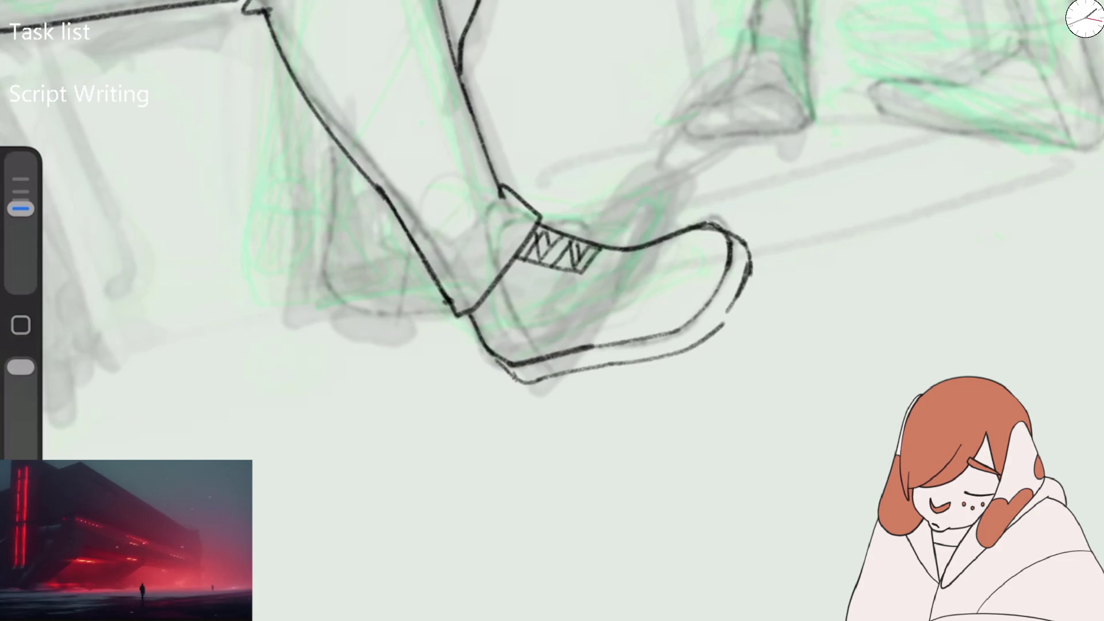
{"action": "key", "text": "ctrl+z"}
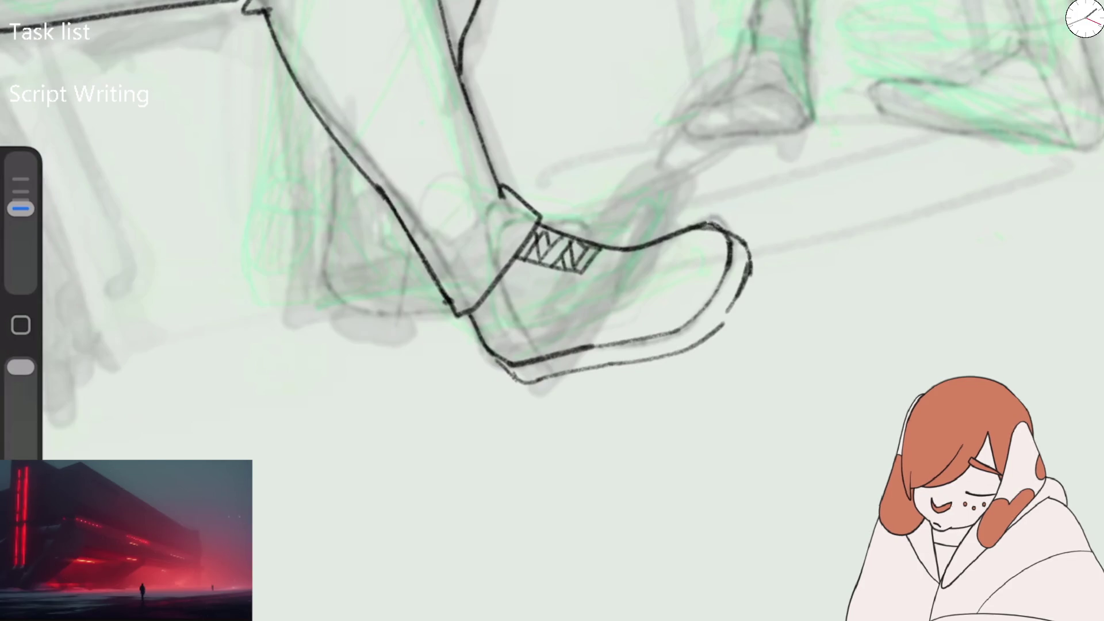
{"action": "scroll", "coordinate": [748, 316], "scroll_direction": "down", "scroll_amount": 3}
{"action": "scroll", "coordinate": [788, 296], "scroll_direction": "up", "scroll_amount": 5}
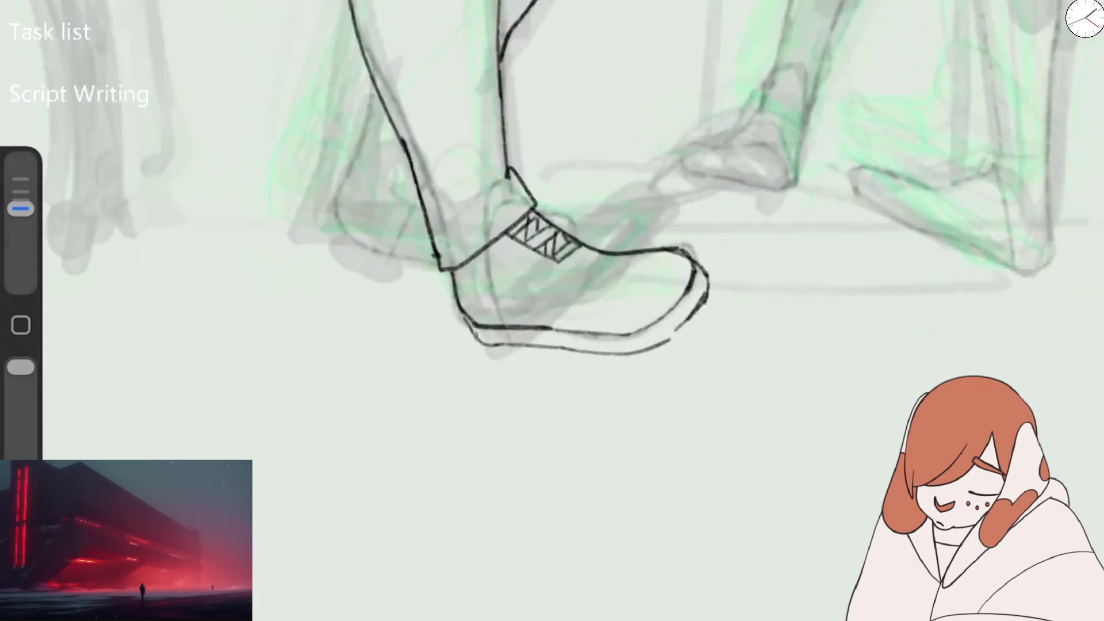
- Try out crease lines, then ink a seam line along the shoe's side
{"action": "mouse_move", "coordinate": [343, 284]}
{"action": "left_mouse_down"}
{"action": "mouse_move", "coordinate": [420, 336]}
{"action": "mouse_move", "coordinate": [497, 309]}
{"action": "mouse_move", "coordinate": [513, 287]}
{"action": "left_mouse_up"}
{"action": "key", "text": "ctrl+z"}
{"action": "mouse_move", "coordinate": [534, 252]}
{"action": "left_mouse_down"}
{"action": "mouse_move", "coordinate": [498, 304]}
{"action": "mouse_move", "coordinate": [468, 311]}
{"action": "mouse_move", "coordinate": [362, 269]}
{"action": "mouse_move", "coordinate": [489, 291]}
{"action": "left_mouse_up"}
{"action": "key", "text": "ctrl+z"}
{"action": "key", "text": "ctrl+z"}
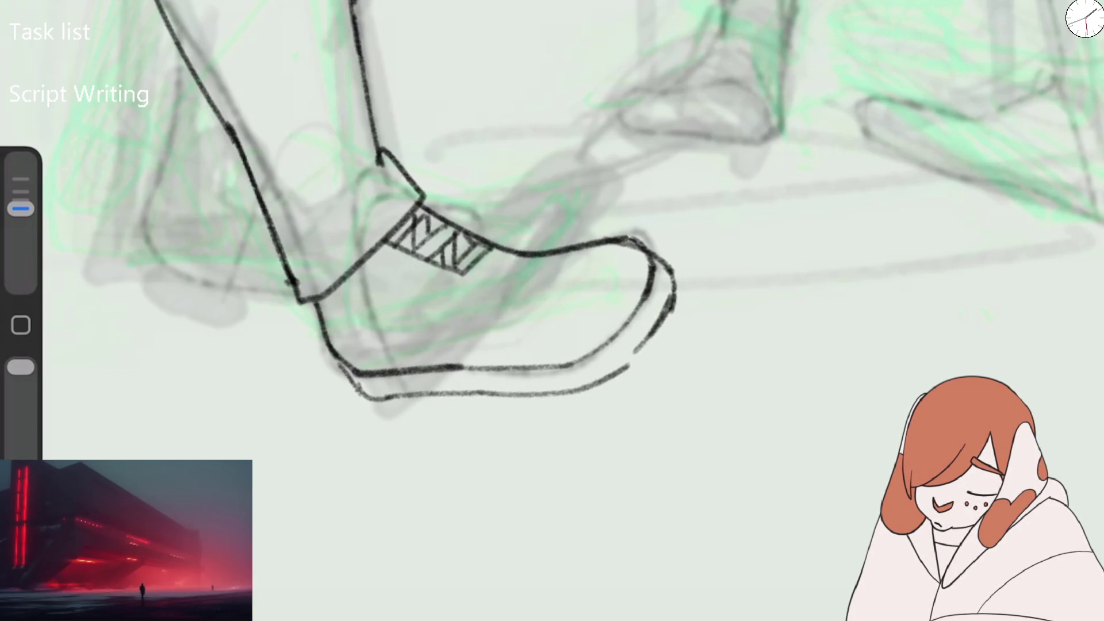
{"action": "mouse_move", "coordinate": [365, 257]}
{"action": "left_mouse_down"}
{"action": "mouse_move", "coordinate": [473, 298]}
{"action": "mouse_move", "coordinate": [527, 268]}
{"action": "left_mouse_up"}
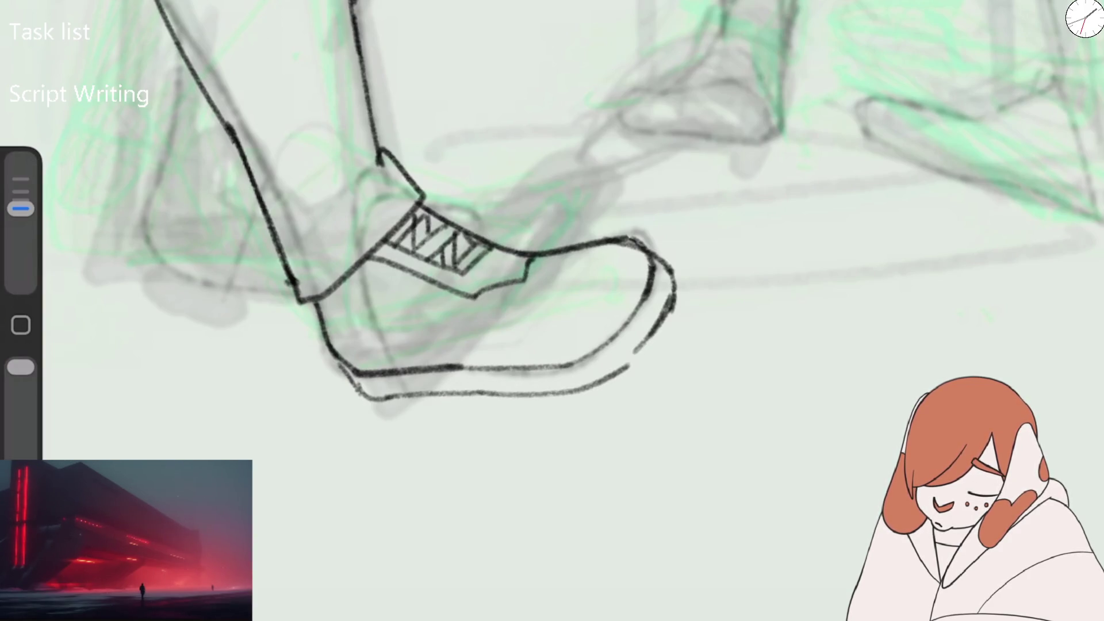
{"action": "scroll", "coordinate": [690, 288], "scroll_direction": "down", "scroll_amount": 5}
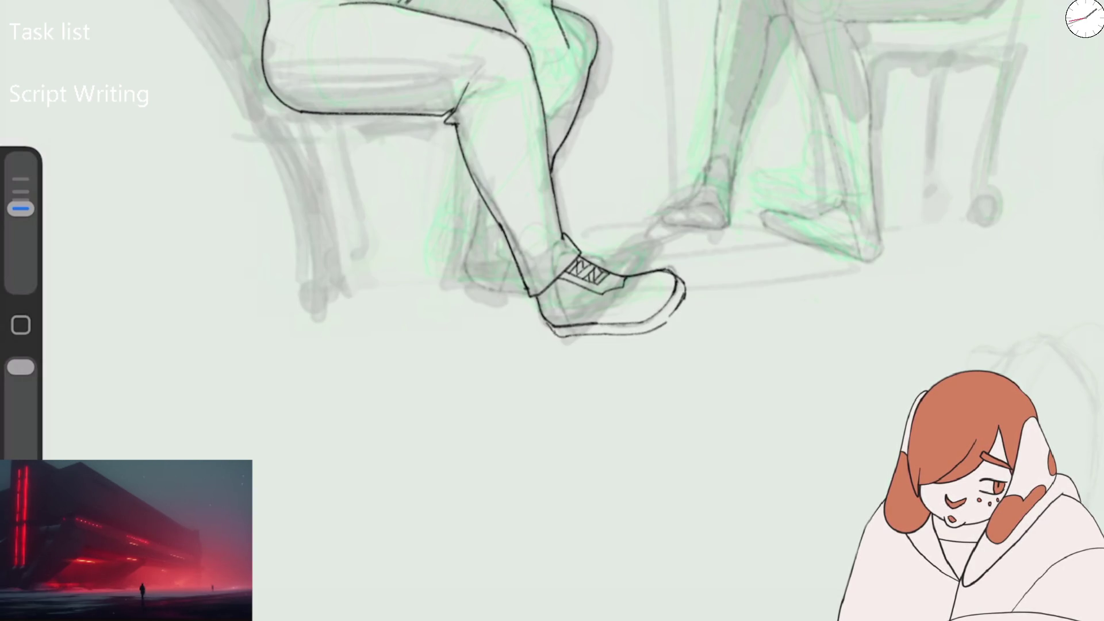
- Outline the back leg and heel behind the crossed shoe, undoing the heel strokes
{"action": "scroll", "coordinate": [575, 276], "scroll_direction": "up", "scroll_amount": 5}
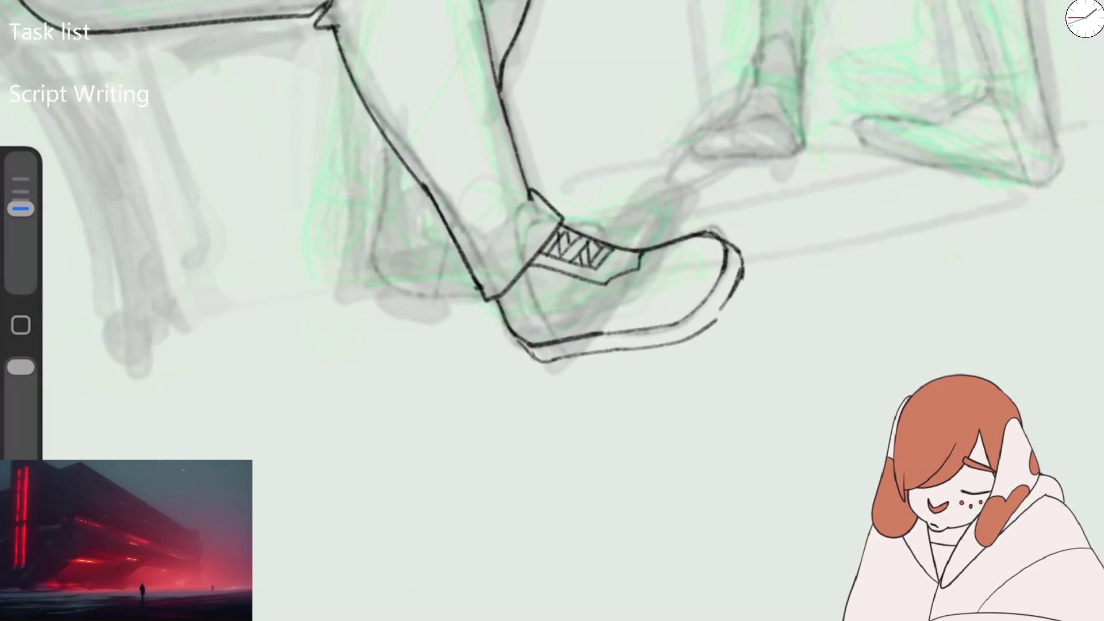
{"action": "mouse_move", "coordinate": [391, 141]}
{"action": "left_mouse_down"}
{"action": "mouse_move", "coordinate": [380, 279]}
{"action": "mouse_move", "coordinate": [448, 240]}
{"action": "left_mouse_up"}
{"action": "mouse_move", "coordinate": [380, 271]}
{"action": "left_mouse_down"}
{"action": "mouse_move", "coordinate": [386, 292]}
{"action": "mouse_move", "coordinate": [479, 299]}
{"action": "left_mouse_up"}
{"action": "left_click_drag", "start_coordinate": [381, 278], "coordinate": [466, 257]}
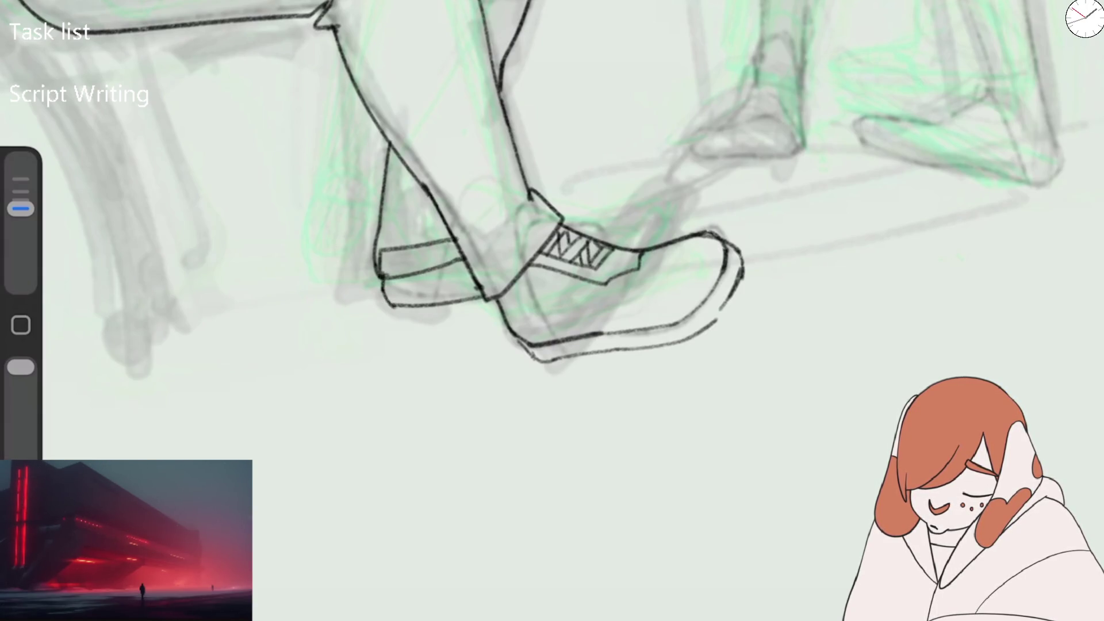
{"action": "scroll", "coordinate": [552, 190], "scroll_direction": "left", "scroll_amount": 3}
{"action": "key", "text": "ctrl+z"}
{"action": "key", "text": "ctrl+z"}
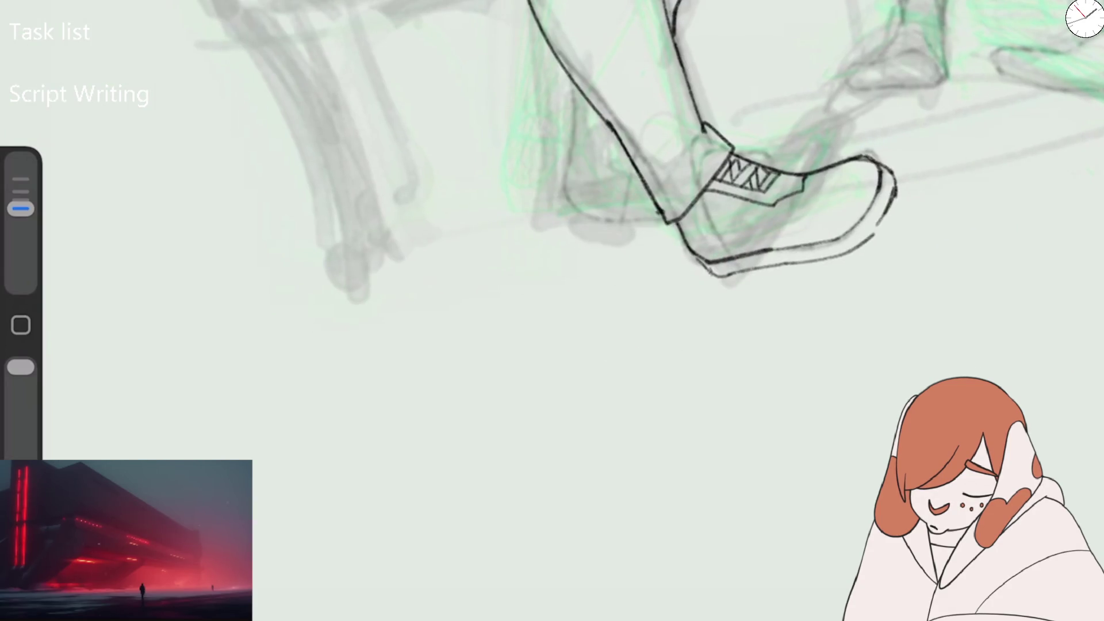
- Redraw the back trouser cuff, the heel's lower outline and a strap curve
{"action": "mouse_move", "coordinate": [574, 78]}
{"action": "left_mouse_down"}
{"action": "mouse_move", "coordinate": [572, 193]}
{"action": "mouse_move", "coordinate": [633, 181]}
{"action": "mouse_move", "coordinate": [621, 221]}
{"action": "mouse_move", "coordinate": [664, 221]}
{"action": "left_mouse_up"}
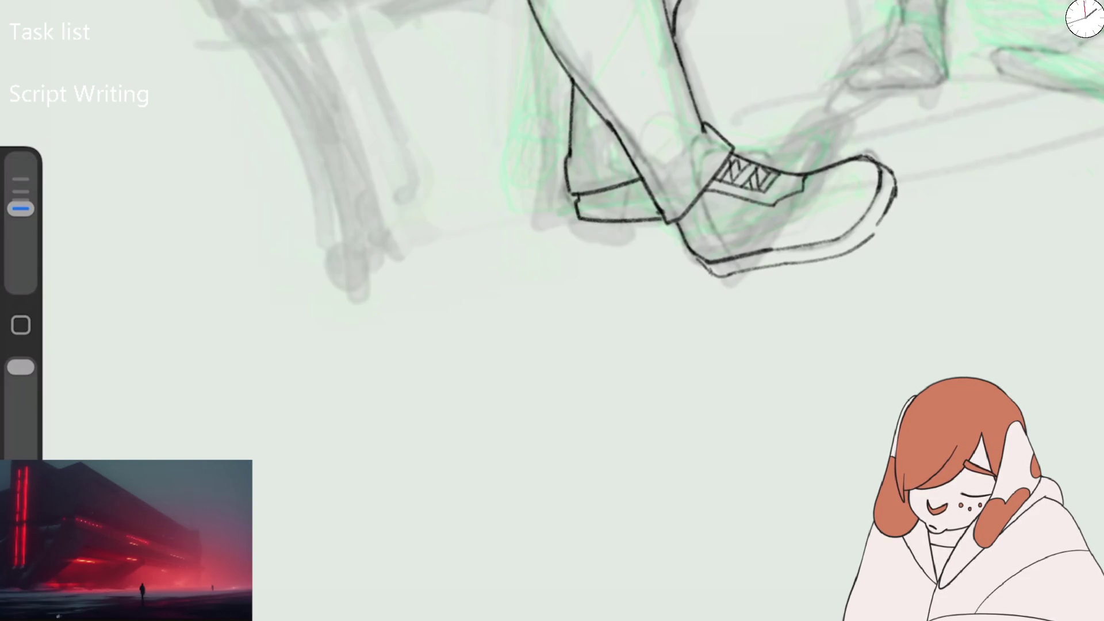
{"action": "left_click_drag", "start_coordinate": [576, 202], "coordinate": [648, 200]}
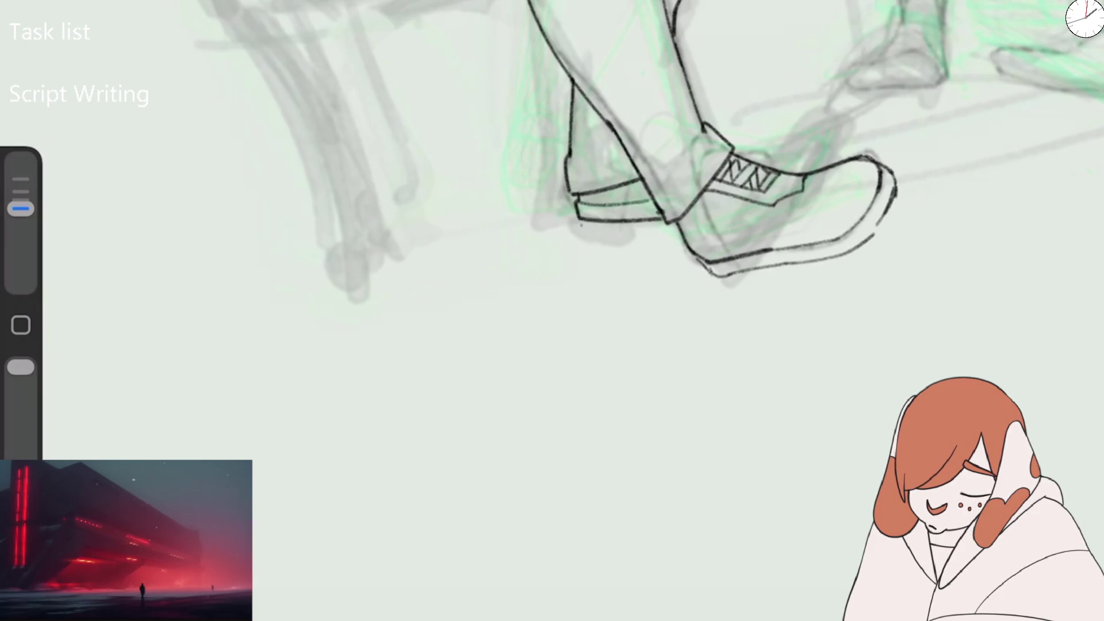
{"action": "key", "text": "ctrl+z"}
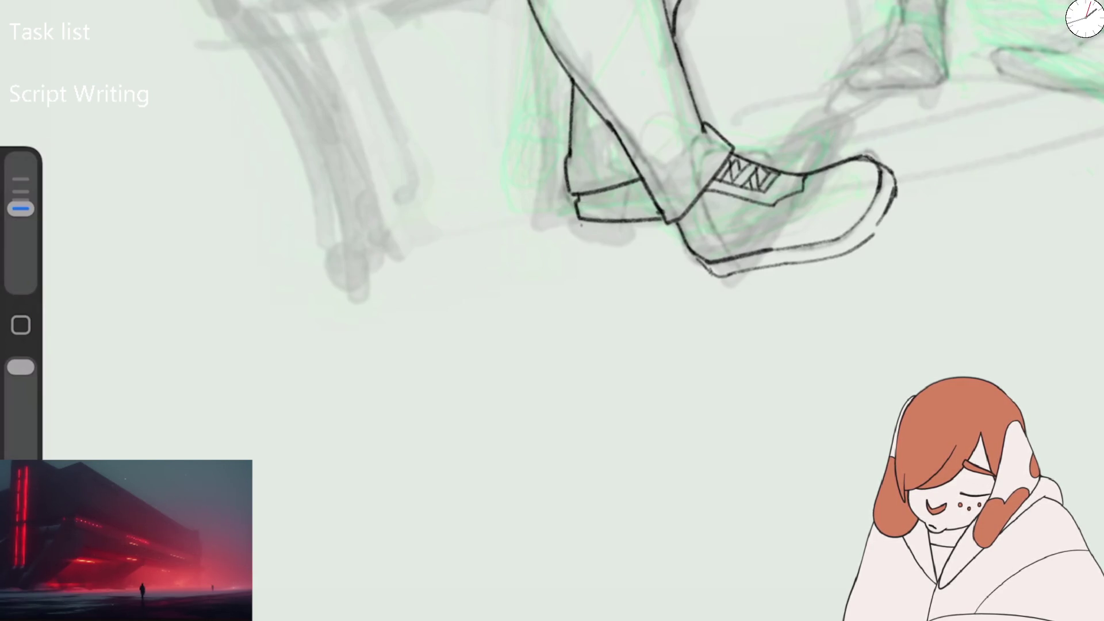
{"action": "key", "text": "ctrl+z"}
{"action": "mouse_move", "coordinate": [575, 198]}
{"action": "left_mouse_down"}
{"action": "mouse_move", "coordinate": [581, 233]}
{"action": "mouse_move", "coordinate": [674, 231]}
{"action": "left_mouse_up"}
{"action": "left_click_drag", "start_coordinate": [582, 201], "coordinate": [612, 214]}
{"action": "left_click_drag", "start_coordinate": [743, 158], "coordinate": [776, 167]}
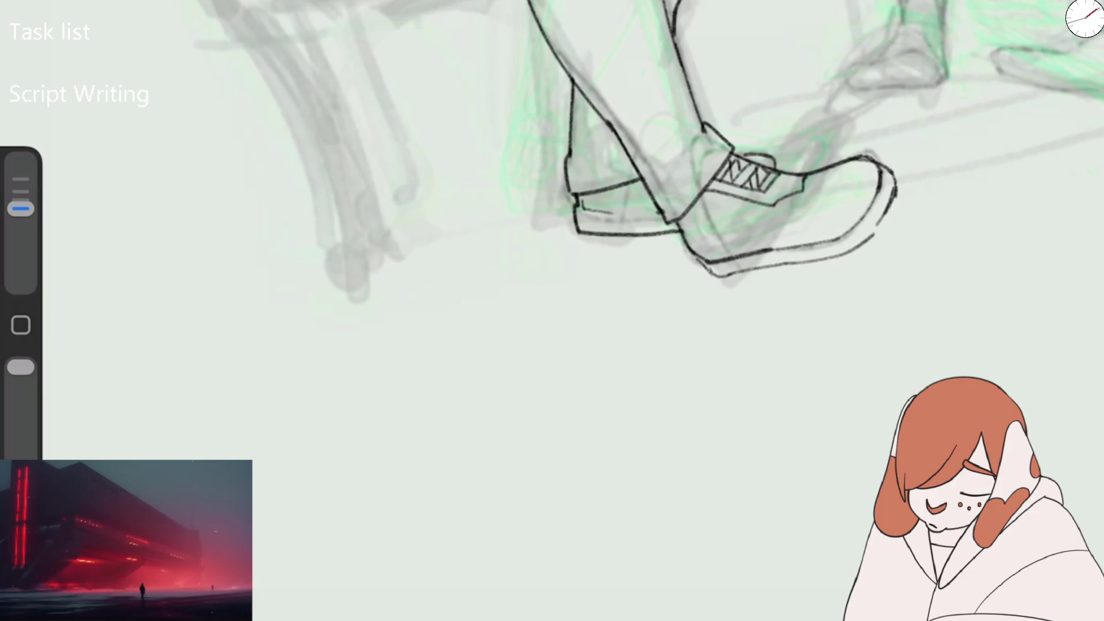
{"action": "scroll", "coordinate": [552, 310], "scroll_direction": "down", "scroll_amount": 5}
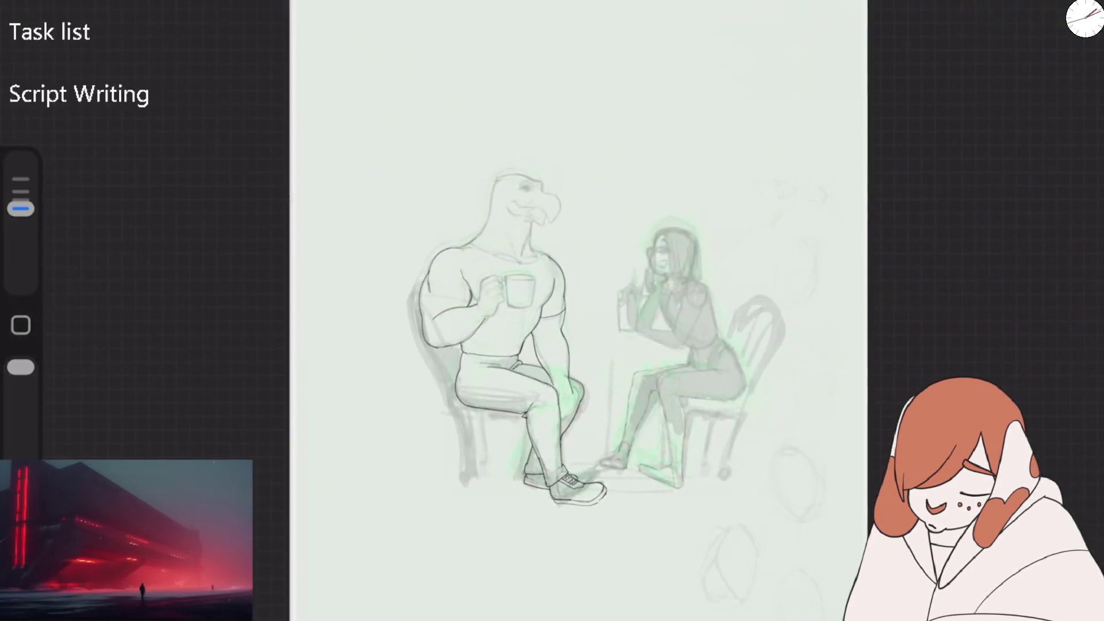
- With a smaller brush, ink the knee outline and a knuckle curve on the knee
{"action": "scroll", "coordinate": [575, 437], "scroll_direction": "up", "scroll_amount": 5}
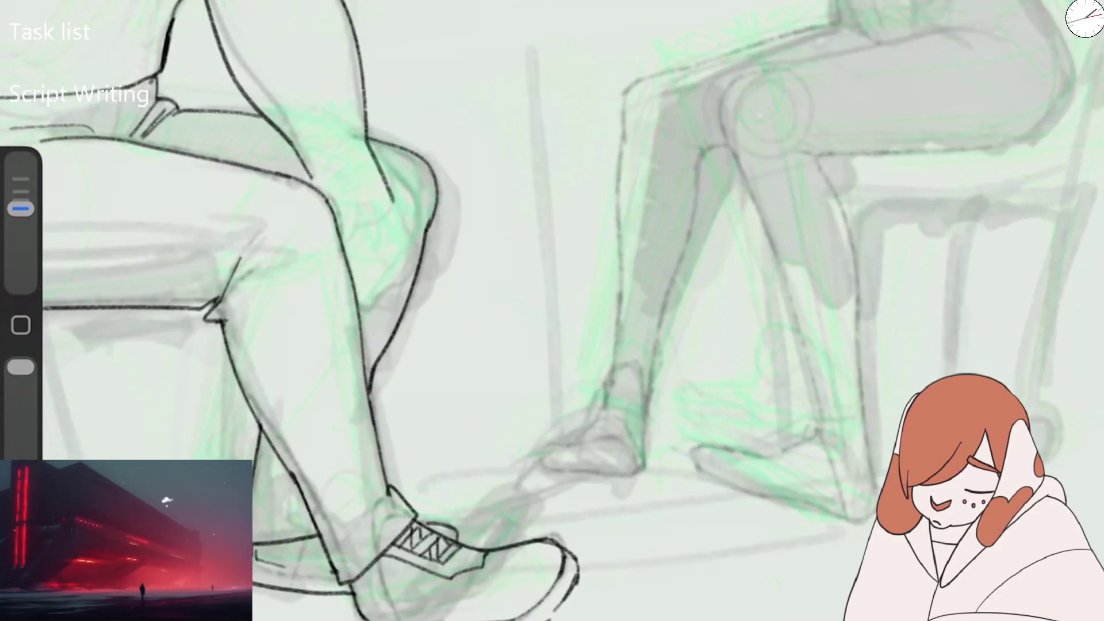
{"action": "scroll", "coordinate": [633, 310], "scroll_direction": "up", "scroll_amount": 3}
{"action": "scroll", "coordinate": [690, 311], "scroll_direction": "right", "scroll_amount": 2}
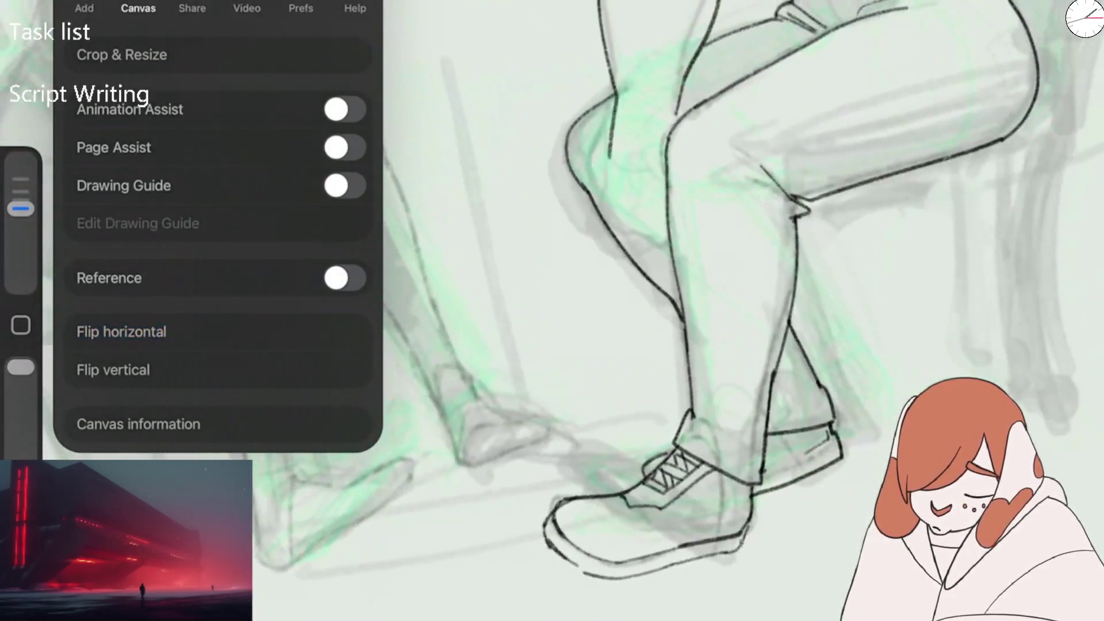
{"action": "key", "text": "Escape"}
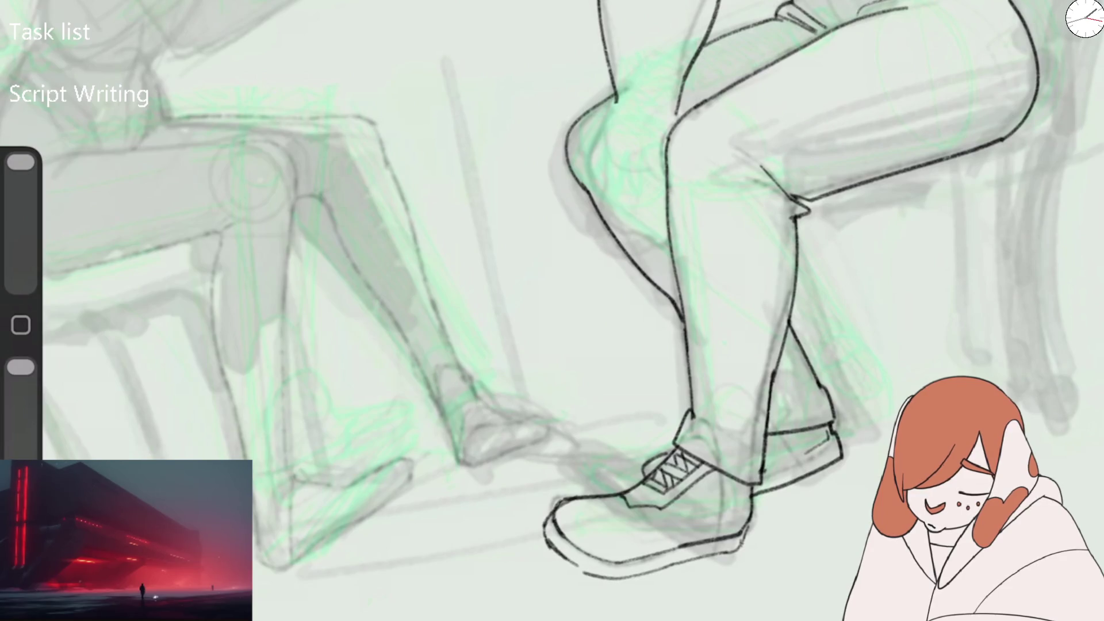
{"action": "left_click_drag", "start_coordinate": [20, 163], "coordinate": [21, 208]}
{"action": "mouse_move", "coordinate": [613, 101]}
{"action": "left_mouse_down"}
{"action": "mouse_move", "coordinate": [584, 161]}
{"action": "mouse_move", "coordinate": [626, 225]}
{"action": "left_mouse_up"}
{"action": "mouse_move", "coordinate": [599, 175]}
{"action": "left_mouse_down"}
{"action": "mouse_move", "coordinate": [615, 174]}
{"action": "mouse_move", "coordinate": [628, 212]}
{"action": "mouse_move", "coordinate": [667, 234]}
{"action": "left_mouse_up"}
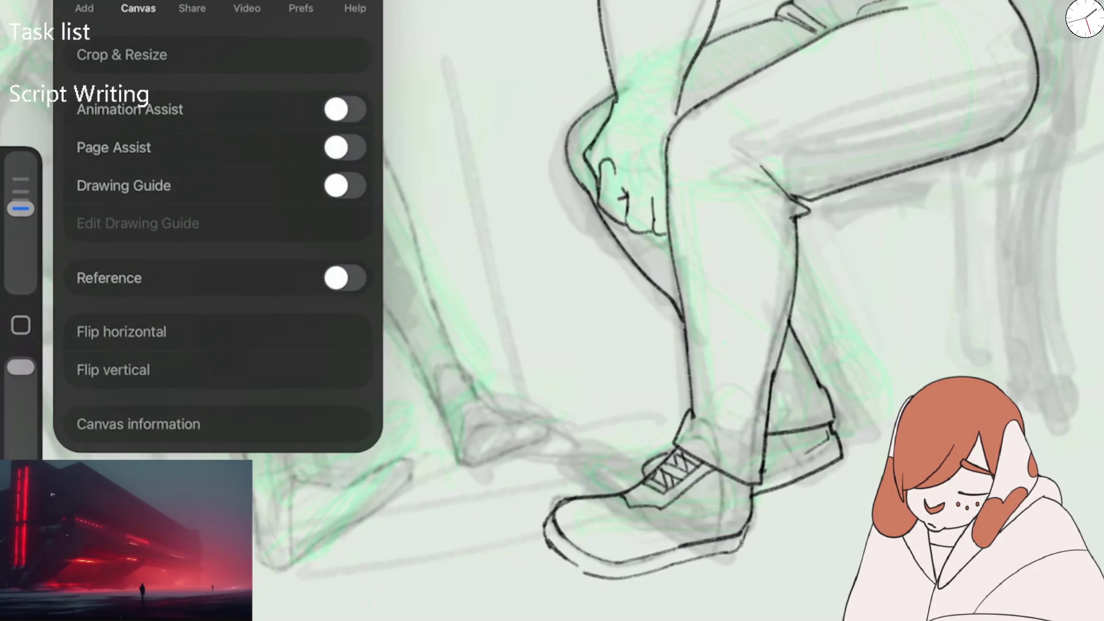
- Check the flipped canvas, erase the hand lines, and redraw the back and edge of the hand
{"action": "left_click", "coordinate": [111, 368]}
{"action": "left_click_drag", "start_coordinate": [20, 209], "coordinate": [21, 162]}
{"action": "mouse_move", "coordinate": [506, 150]}
{"action": "left_mouse_down"}
{"action": "mouse_move", "coordinate": [520, 225]}
{"action": "mouse_move", "coordinate": [483, 259]}
{"action": "left_mouse_up"}
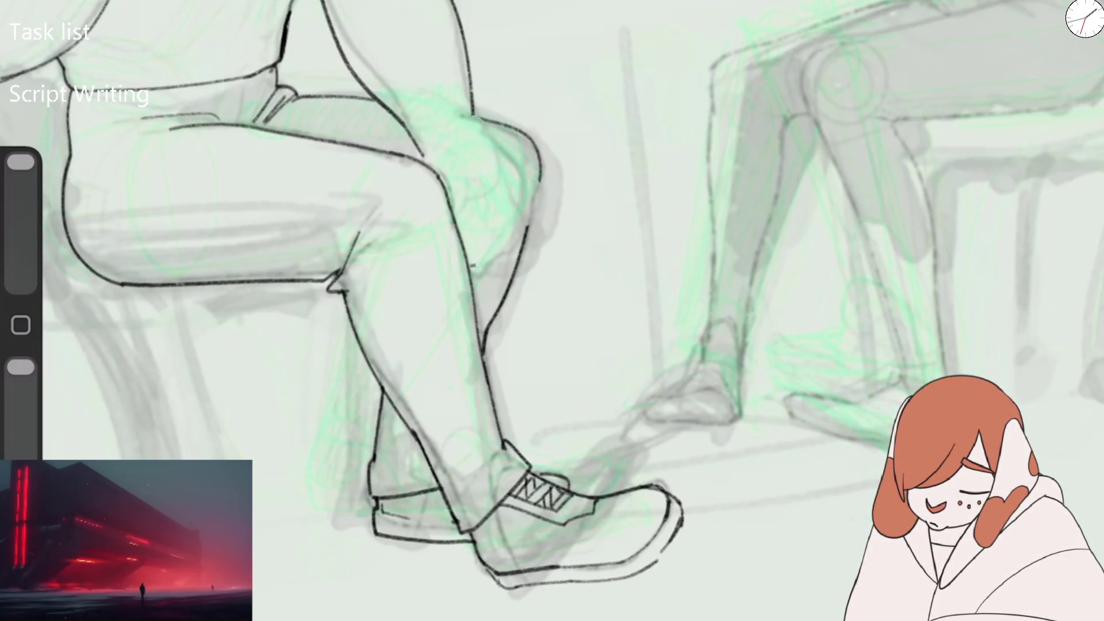
{"action": "left_click_drag", "start_coordinate": [21, 162], "coordinate": [21, 208]}
{"action": "mouse_move", "coordinate": [474, 104]}
{"action": "left_mouse_down"}
{"action": "mouse_move", "coordinate": [480, 138]}
{"action": "mouse_move", "coordinate": [506, 164]}
{"action": "mouse_move", "coordinate": [505, 234]}
{"action": "mouse_move", "coordinate": [472, 265]}
{"action": "left_mouse_up"}
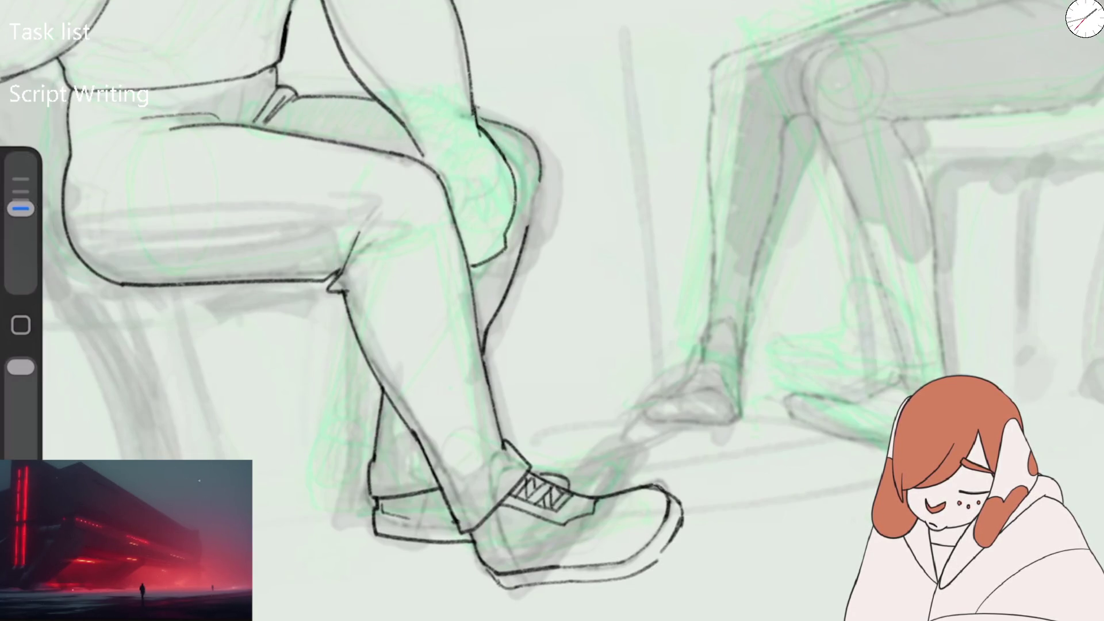
{"action": "mouse_move", "coordinate": [516, 205]}
{"action": "left_mouse_down"}
{"action": "mouse_move", "coordinate": [508, 246]}
{"action": "mouse_move", "coordinate": [488, 246]}
{"action": "left_mouse_up"}
{"action": "left_click_drag", "start_coordinate": [541, 162], "coordinate": [524, 237]}
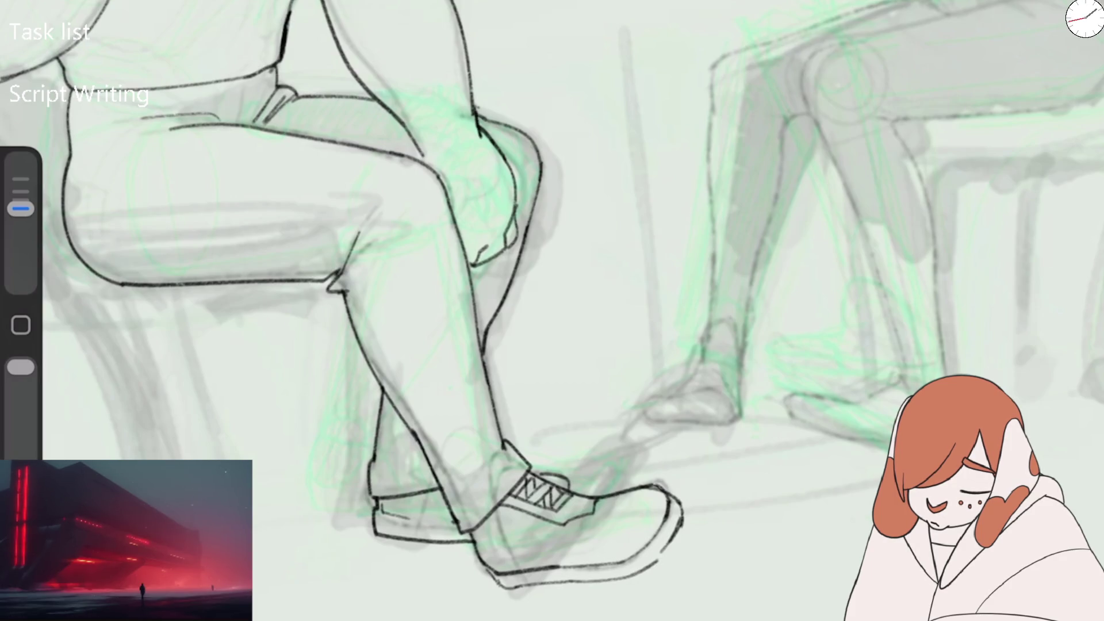
{"action": "scroll", "coordinate": [667, 172], "scroll_direction": "up", "scroll_amount": 5}
{"action": "left_click_drag", "start_coordinate": [21, 162], "coordinate": [21, 218]}
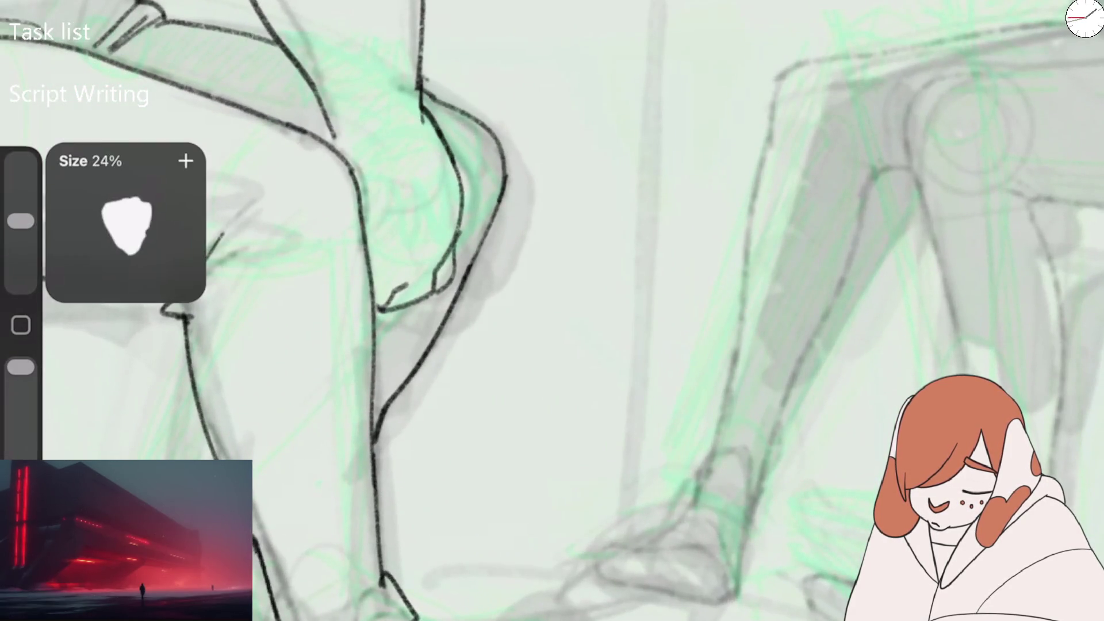
- Erase rough parts of the knee line and undo the unsuccessful darkening strokes
{"action": "left_click_drag", "start_coordinate": [430, 110], "coordinate": [453, 155]}
{"action": "mouse_move", "coordinate": [419, 54]}
{"action": "left_mouse_down"}
{"action": "mouse_move", "coordinate": [422, 103]}
{"action": "mouse_move", "coordinate": [431, 101]}
{"action": "left_mouse_up"}
{"action": "left_click_drag", "start_coordinate": [21, 217], "coordinate": [21, 208]}
{"action": "mouse_move", "coordinate": [423, 26]}
{"action": "left_mouse_down"}
{"action": "mouse_move", "coordinate": [418, 91]}
{"action": "mouse_move", "coordinate": [465, 185]}
{"action": "left_mouse_up"}
{"action": "mouse_move", "coordinate": [331, 115]}
{"action": "left_mouse_down"}
{"action": "mouse_move", "coordinate": [328, 138]}
{"action": "mouse_move", "coordinate": [348, 99]}
{"action": "mouse_move", "coordinate": [368, 93]}
{"action": "left_mouse_up"}
{"action": "key", "text": "ctrl+z"}
{"action": "key", "text": "ctrl+z"}
{"action": "key", "text": "ctrl+z"}
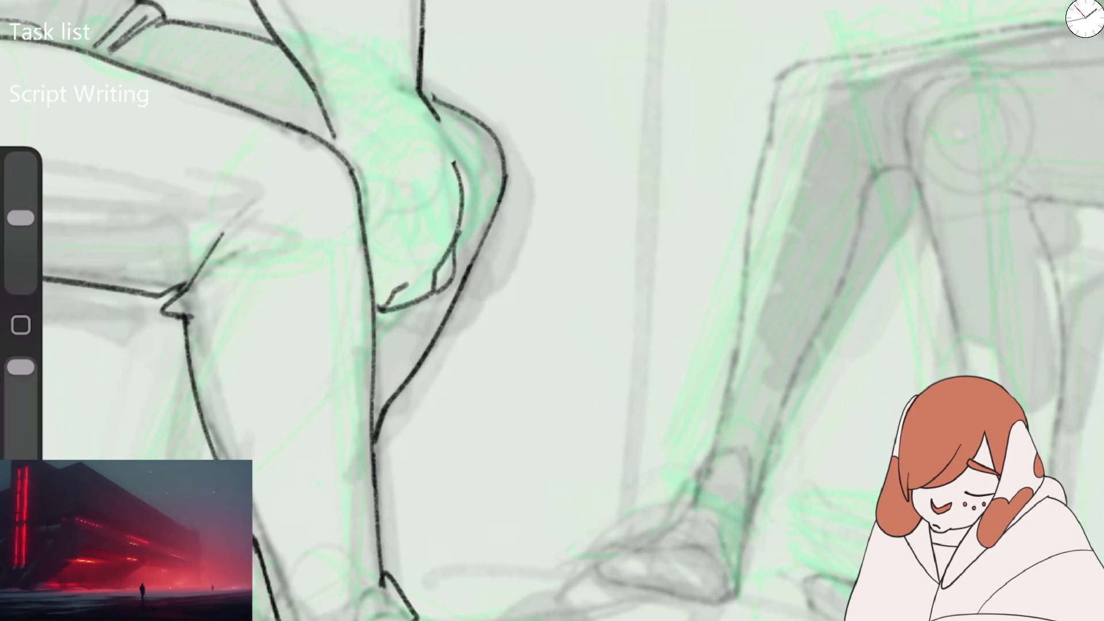
{"action": "key", "text": "ctrl+z"}
{"action": "key", "text": "ctrl+z"}
- Redraw the knee contour in one stroke, with a small contour left of it
{"action": "left_click_drag", "start_coordinate": [20, 218], "coordinate": [21, 208]}
{"action": "left_click_drag", "start_coordinate": [327, 114], "coordinate": [343, 163]}
{"action": "left_click_drag", "start_coordinate": [423, 89], "coordinate": [460, 233]}
{"action": "left_click_drag", "start_coordinate": [423, 91], "coordinate": [473, 120]}
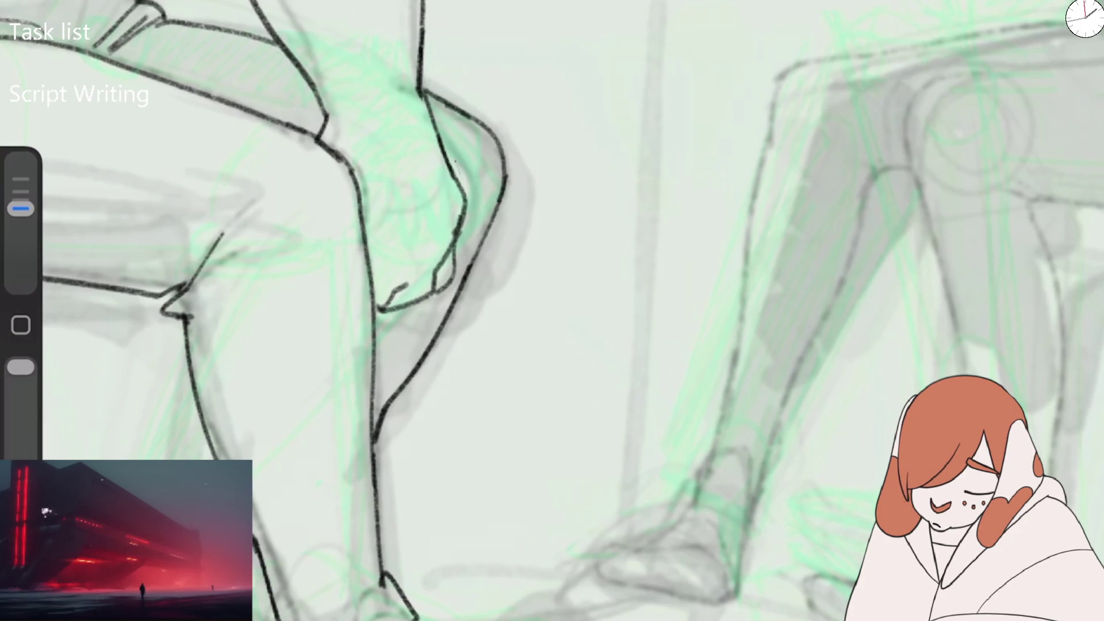
{"action": "scroll", "coordinate": [552, 310], "scroll_direction": "down", "scroll_amount": 5}
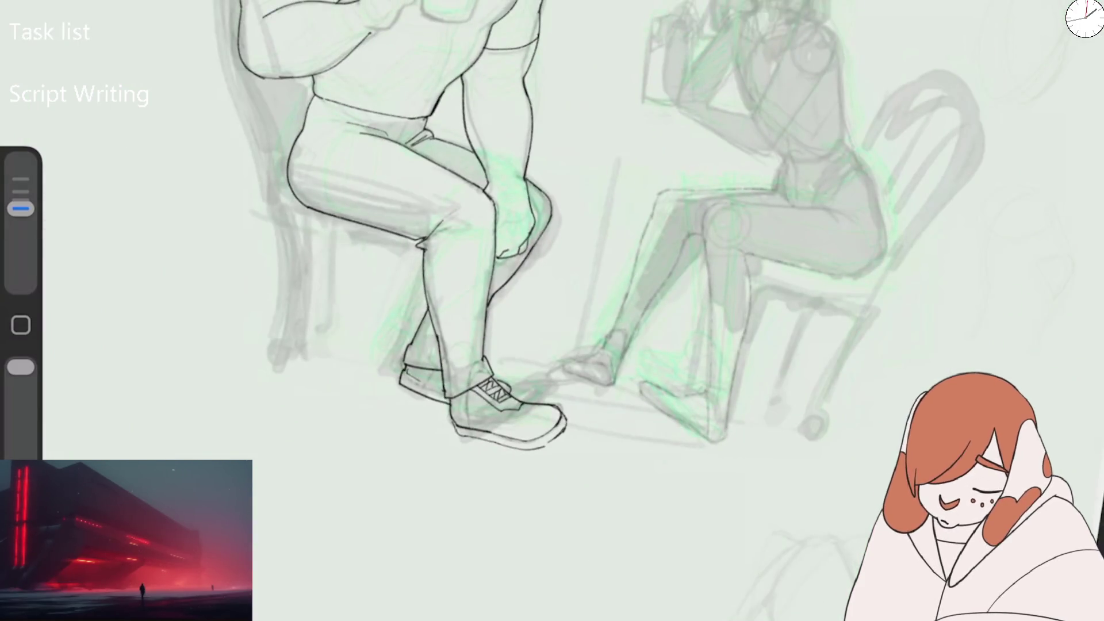
- Ink the edge of the mug-holding hand and the fist's fingers
{"action": "scroll", "coordinate": [414, 132], "scroll_direction": "up", "scroll_amount": 5}
{"action": "mouse_move", "coordinate": [355, 142]}
{"action": "left_mouse_down"}
{"action": "mouse_move", "coordinate": [360, 25]}
{"action": "mouse_move", "coordinate": [401, 1]}
{"action": "left_mouse_up"}
{"action": "left_click_drag", "start_coordinate": [373, 39], "coordinate": [455, 30]}
{"action": "left_click_drag", "start_coordinate": [385, 68], "coordinate": [459, 52]}
{"action": "mouse_move", "coordinate": [418, 87]}
{"action": "left_mouse_down"}
{"action": "mouse_move", "coordinate": [443, 70]}
{"action": "mouse_move", "coordinate": [473, 79]}
{"action": "mouse_move", "coordinate": [455, 96]}
{"action": "mouse_move", "coordinate": [451, 137]}
{"action": "mouse_move", "coordinate": [394, 201]}
{"action": "left_mouse_up"}
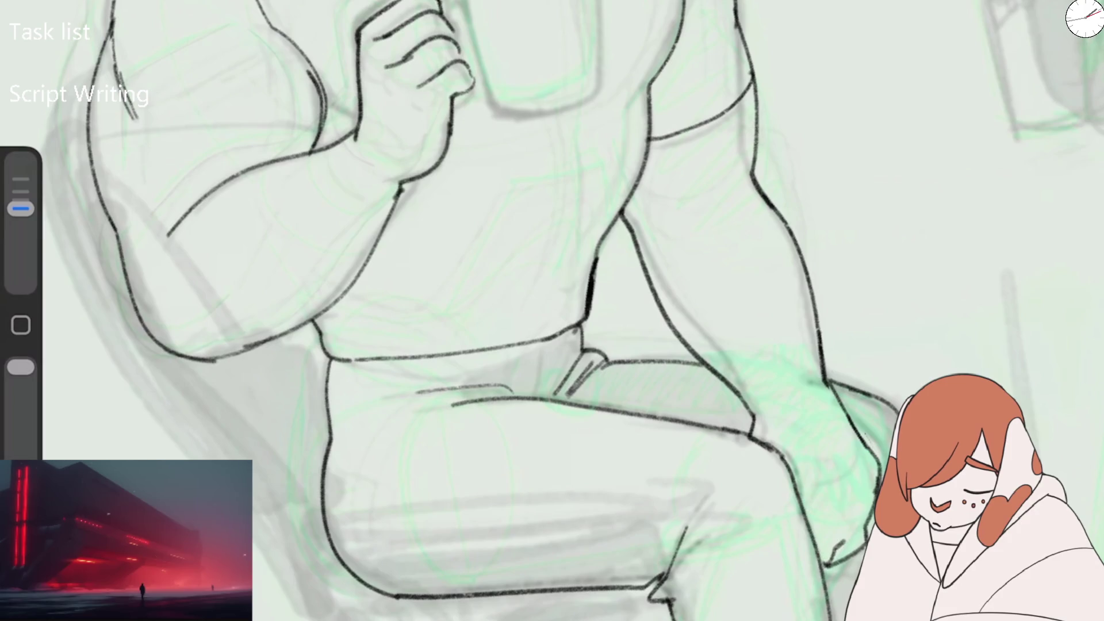
- With a smaller brush, add the curves at the top and knuckle of the fist
{"action": "mouse_move", "coordinate": [21, 208]}
{"action": "left_mouse_down"}
{"action": "mouse_move", "coordinate": [21, 217]}
{"action": "mouse_move", "coordinate": [20, 208]}
{"action": "left_mouse_up"}
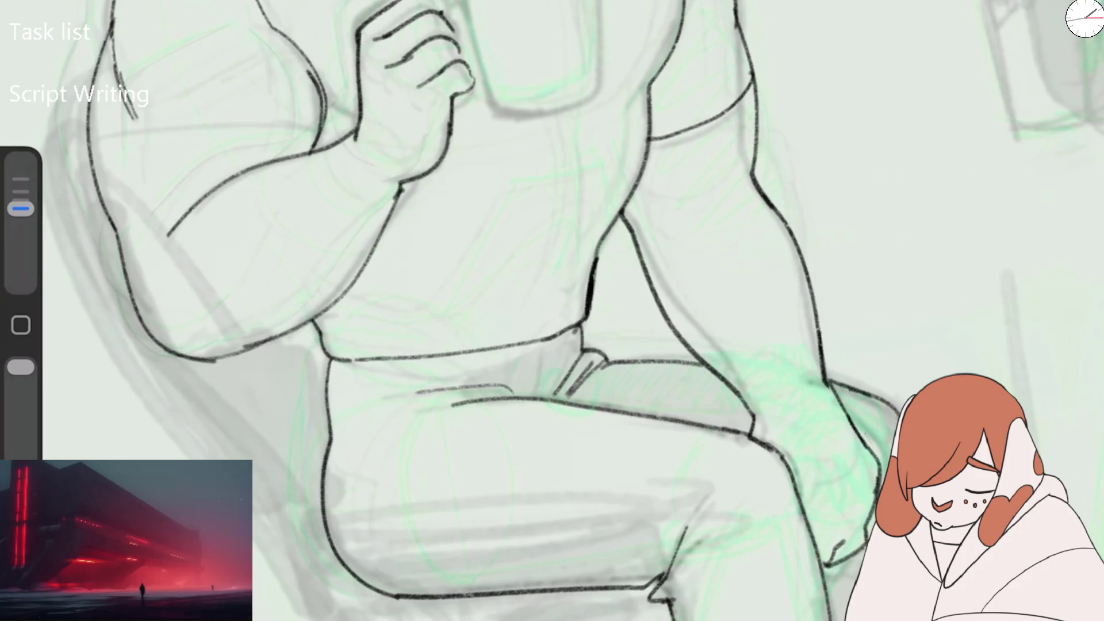
{"action": "left_click_drag", "start_coordinate": [440, 17], "coordinate": [460, 2]}
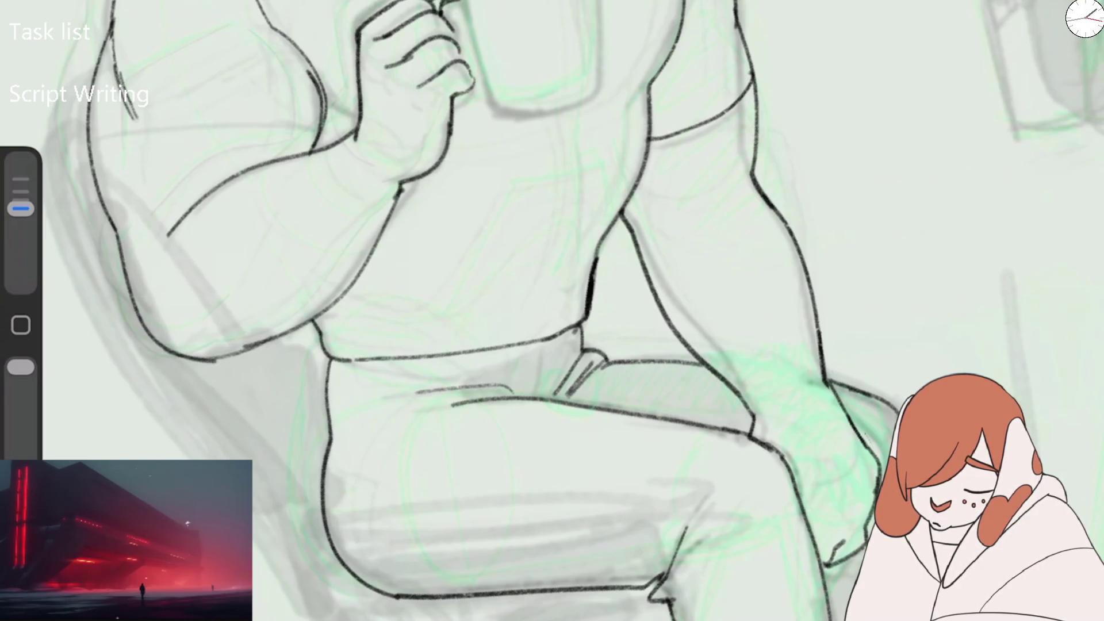
{"action": "key", "text": "ctrl+z"}
{"action": "key", "text": "ctrl+z"}
{"action": "mouse_move", "coordinate": [435, 18]}
{"action": "left_mouse_down"}
{"action": "mouse_move", "coordinate": [467, 7]}
{"action": "mouse_move", "coordinate": [447, 9]}
{"action": "left_mouse_up"}
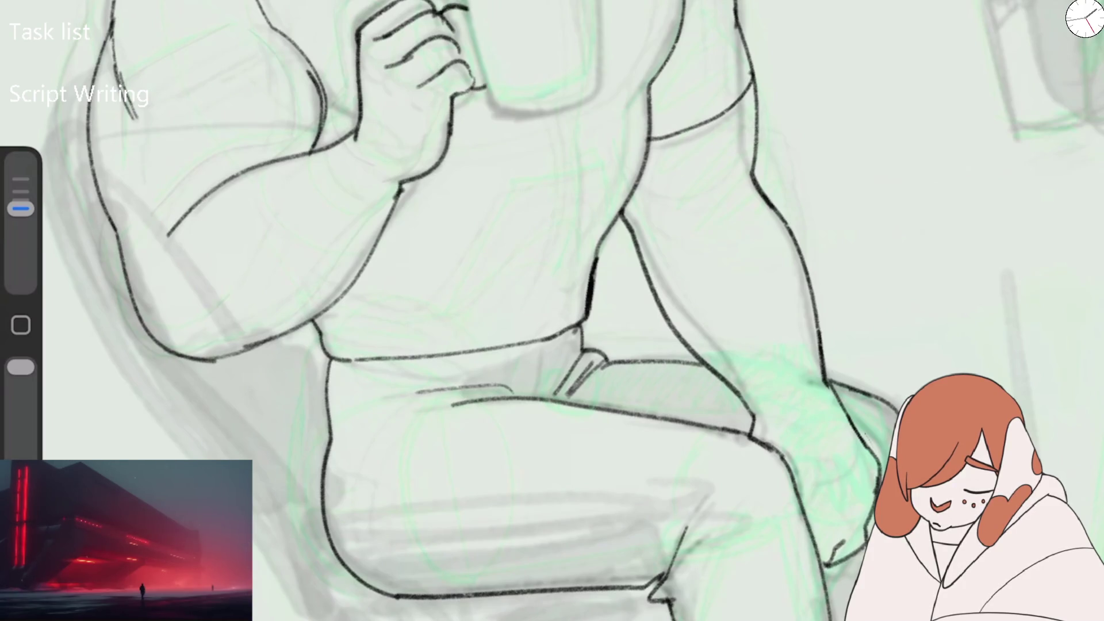
{"action": "left_click_drag", "start_coordinate": [454, 92], "coordinate": [487, 105]}
{"action": "mouse_move", "coordinate": [450, 12]}
{"action": "left_mouse_down"}
{"action": "mouse_move", "coordinate": [471, 38]}
{"action": "mouse_move", "coordinate": [466, 62]}
{"action": "mouse_move", "coordinate": [399, 60]}
{"action": "left_mouse_up"}
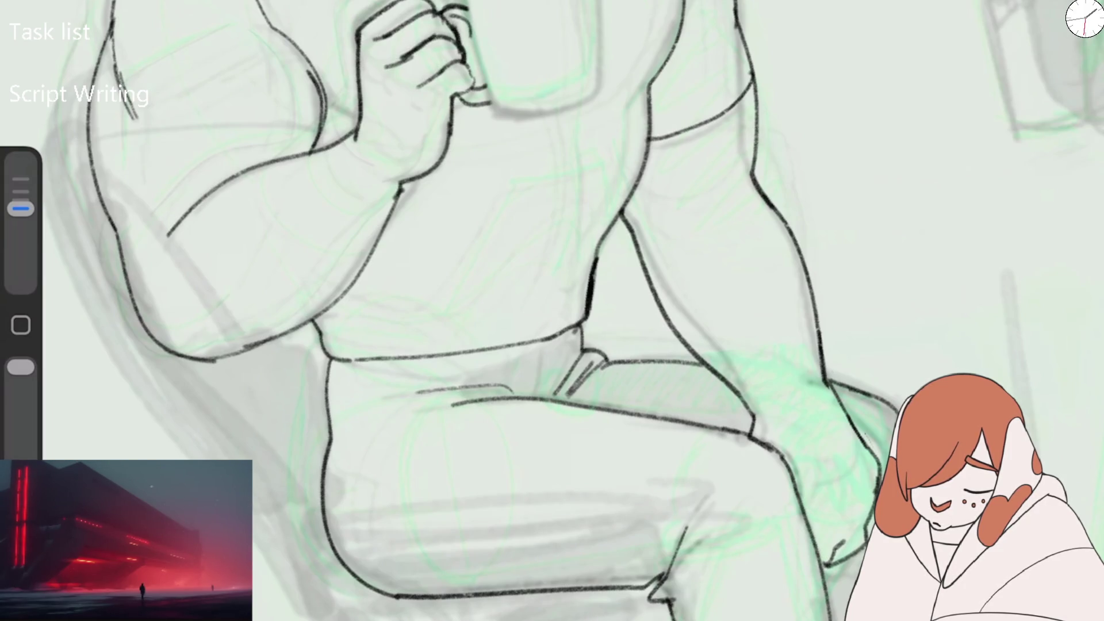